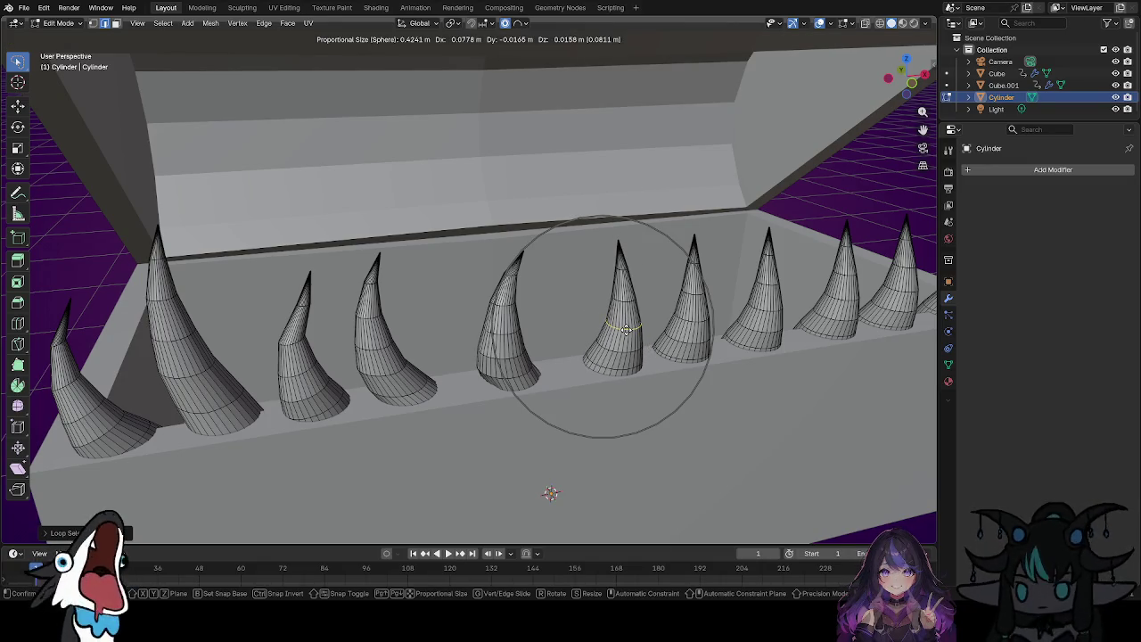
Confirm the middle cone's leaning, fang-like bend, then orbit around the row of horns.
scroll(628, 321, up, 3)
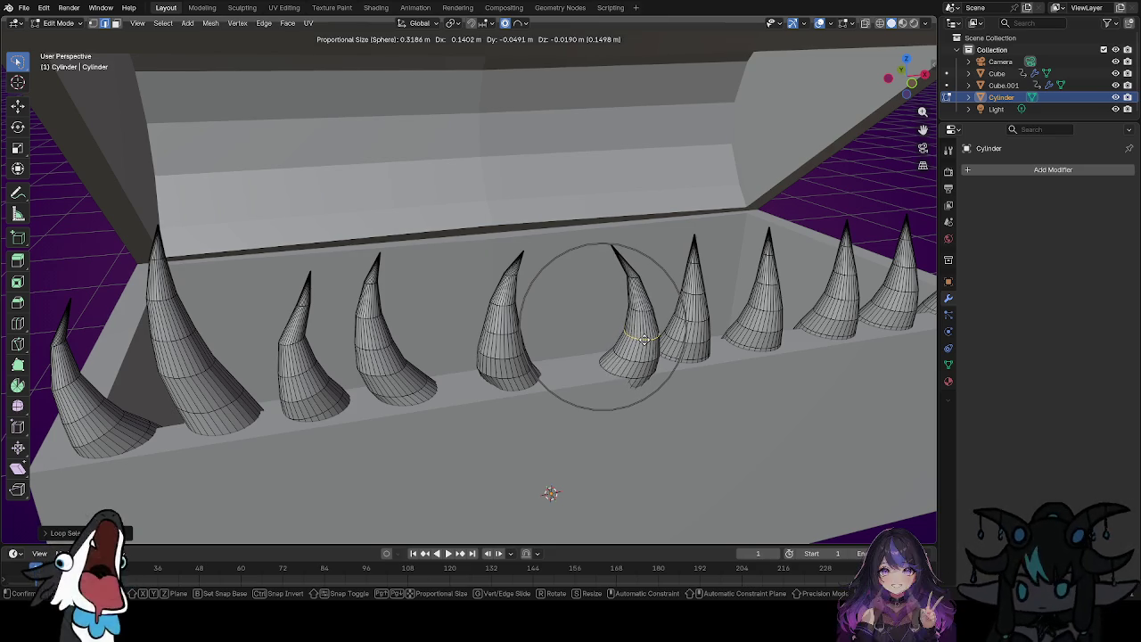
click(632, 335)
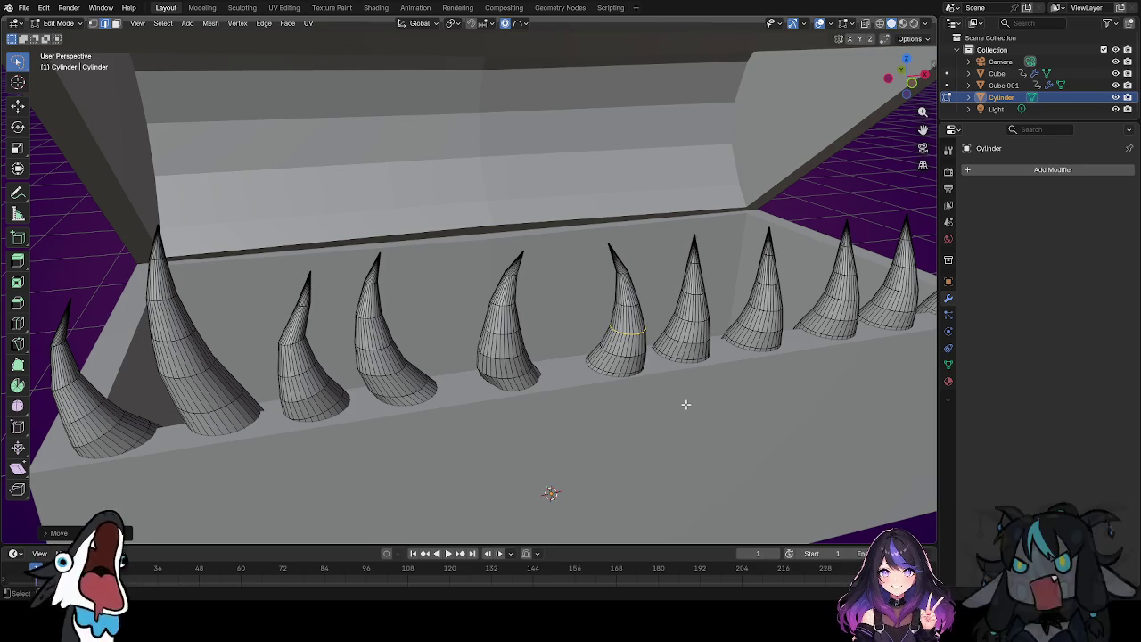
mouse_move(683, 402)
middle_down()
mouse_move(663, 408)
mouse_move(629, 390)
middle_up()
scroll(629, 391, up, 2)
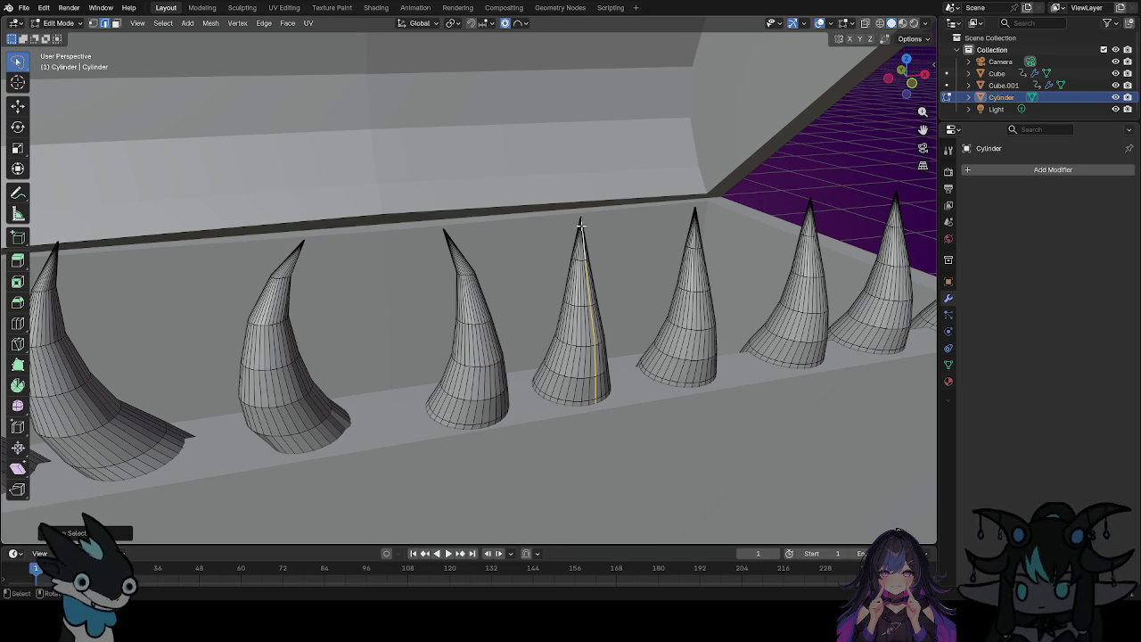
scroll(579, 230, up, 3)
Bend the cone sideways by rotating its edge ring about -21° with proportional editing.
scroll(593, 264, up, 3)
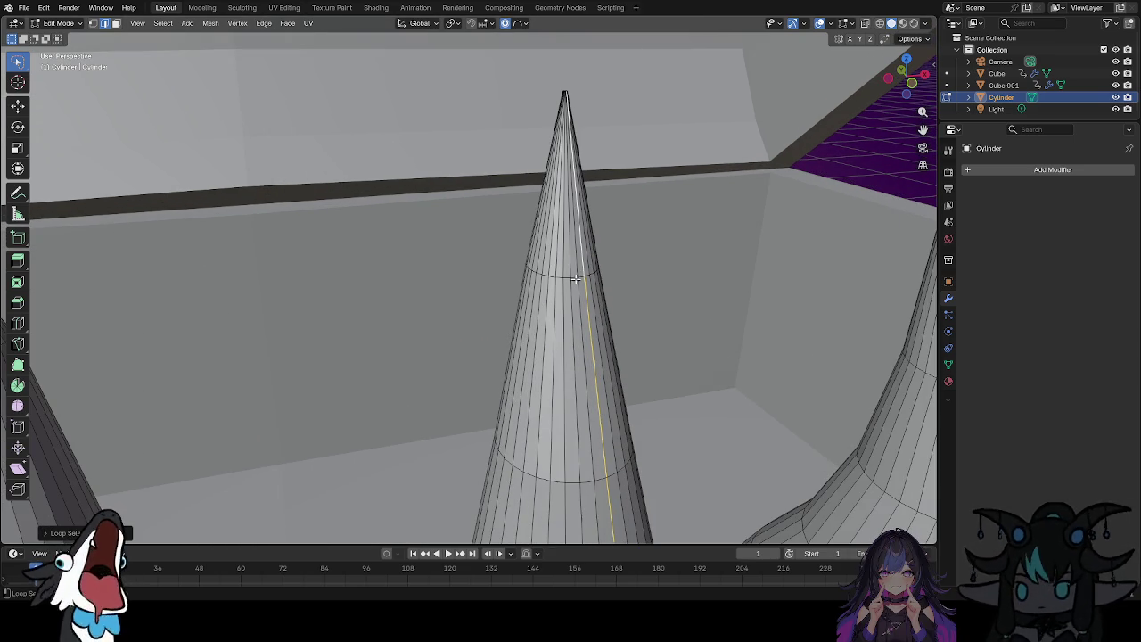
alt+click(572, 277)
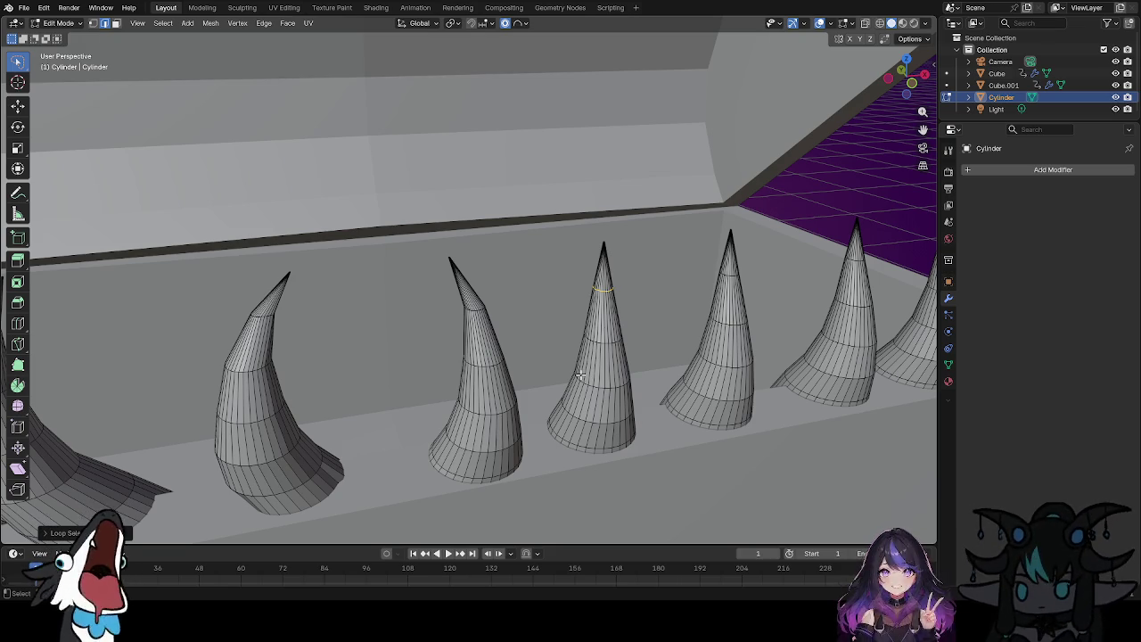
key(r)
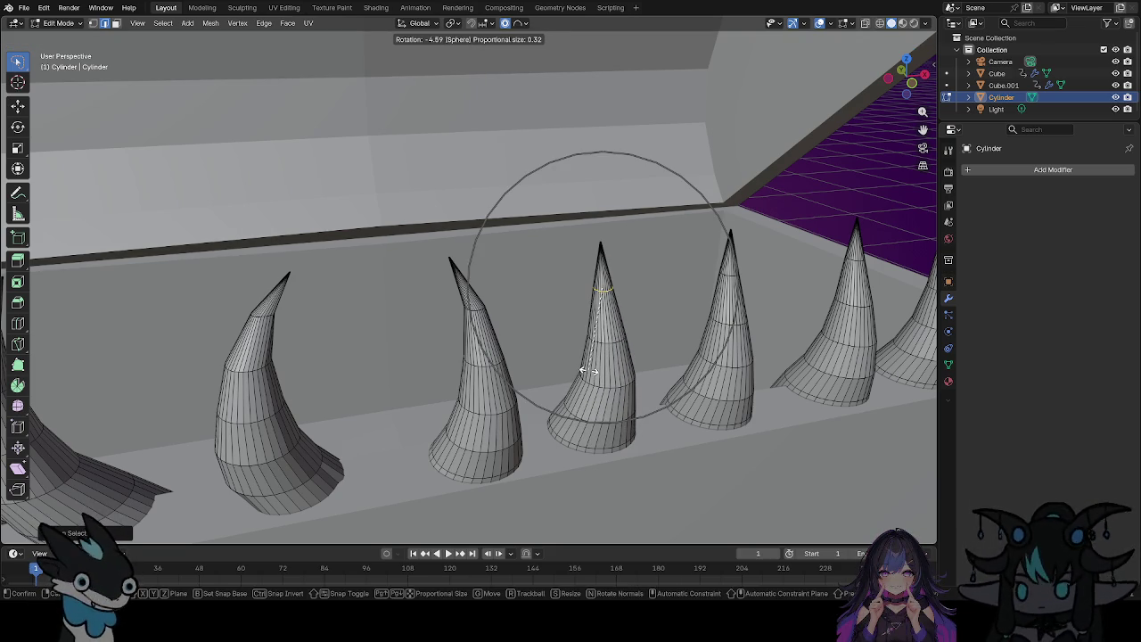
key(Escape)
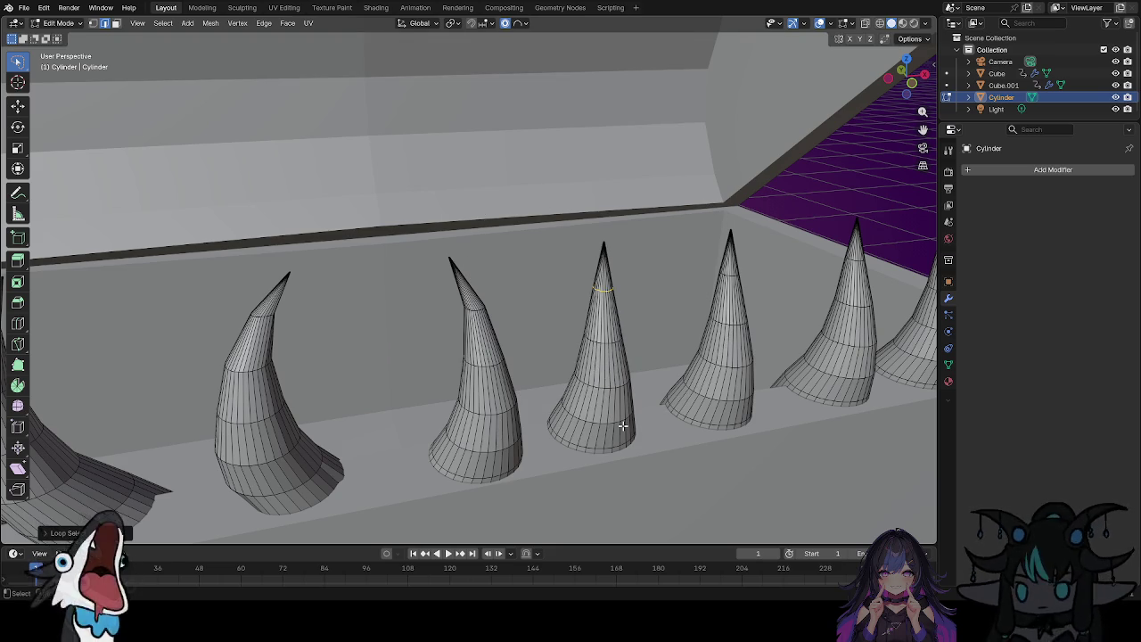
middle_drag(623, 426, 626, 423)
key(r)
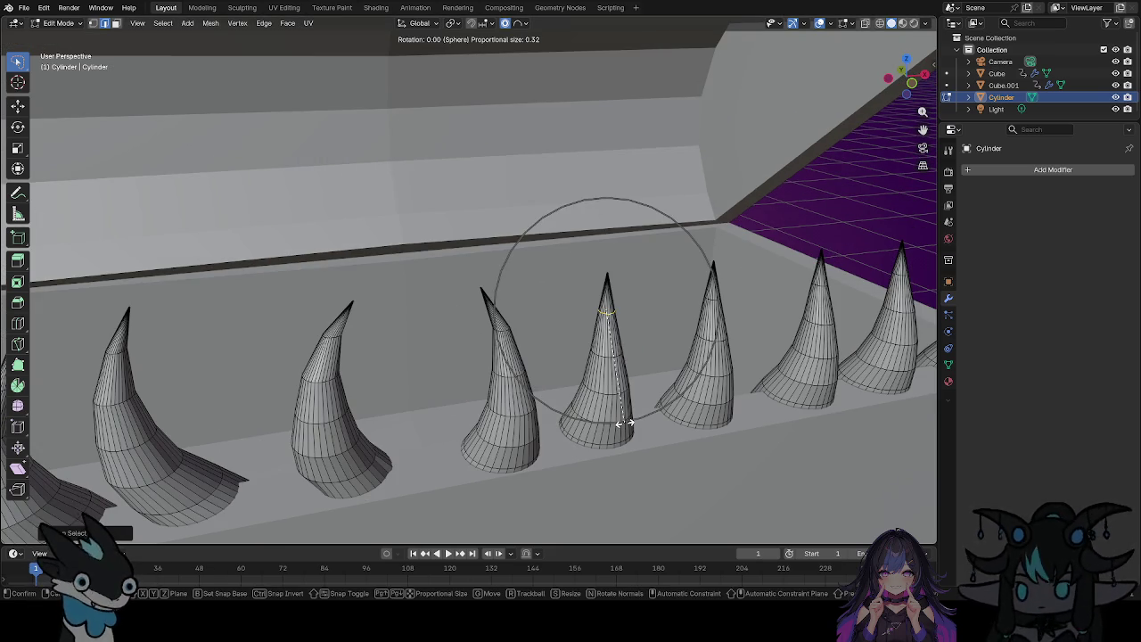
scroll(627, 420, down, 2)
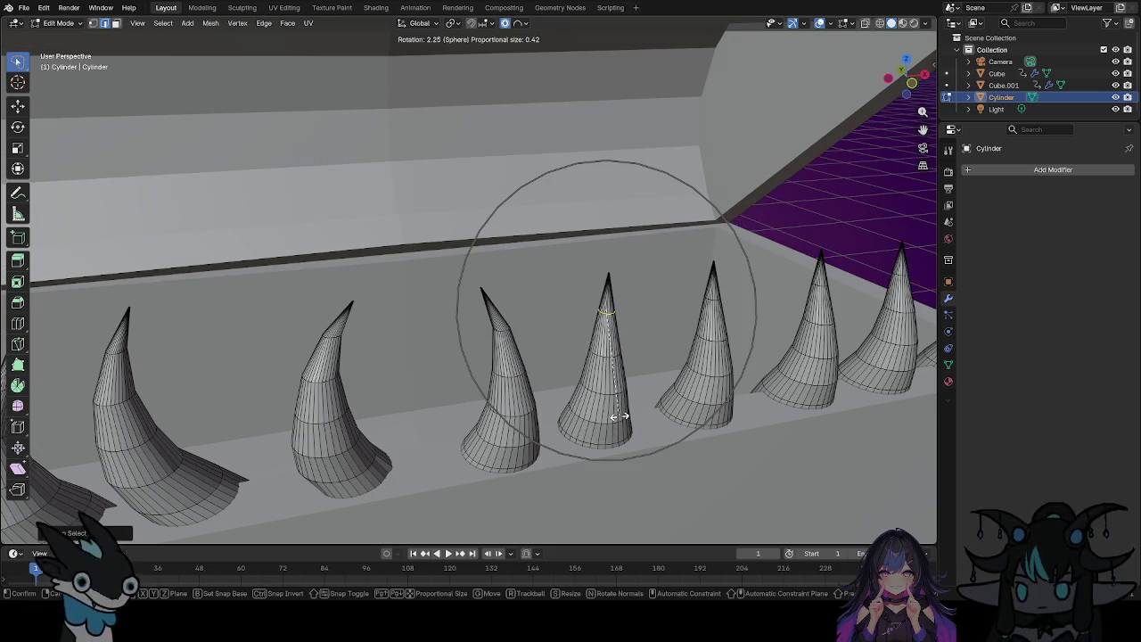
click(666, 403)
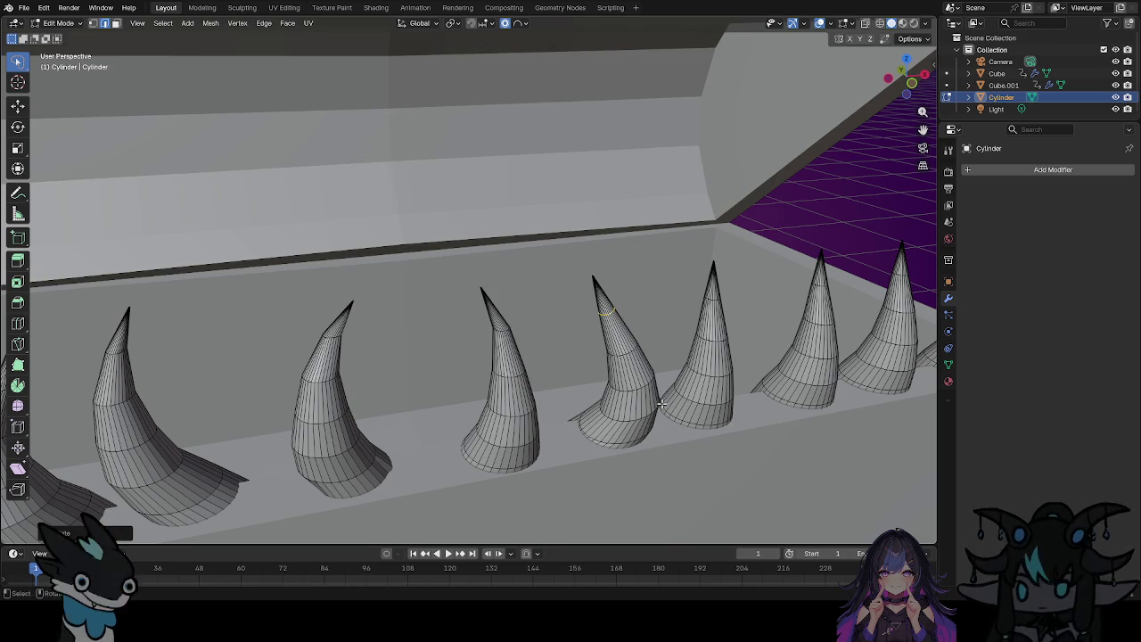
Move the cone's tip with soft falloff into a hooked horn, then view the whole chest.
key(j)
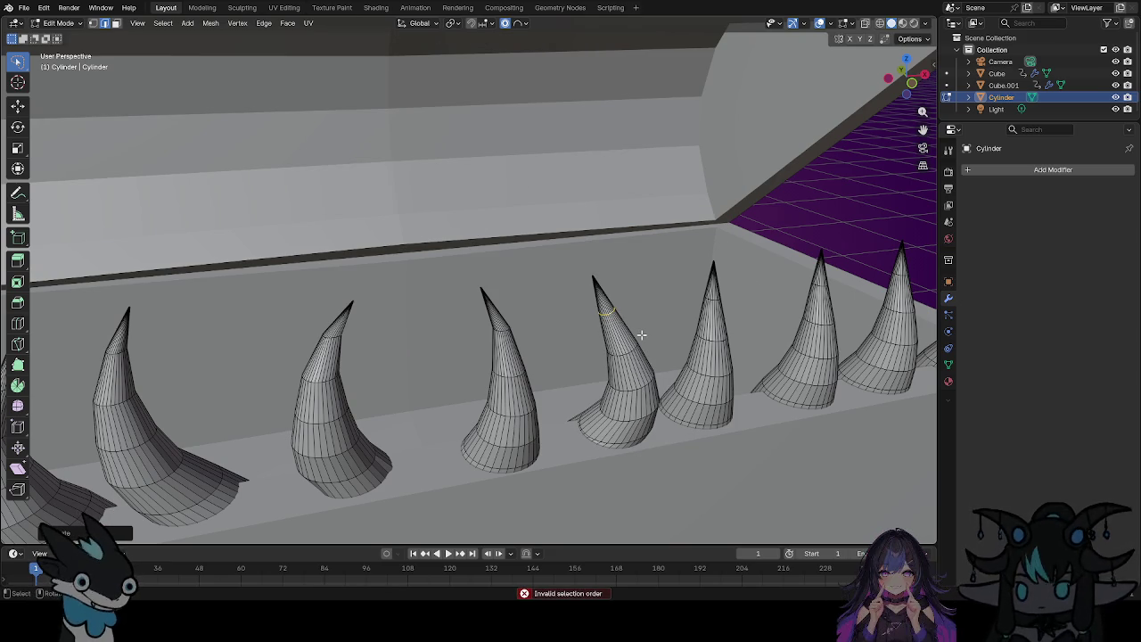
key(g)
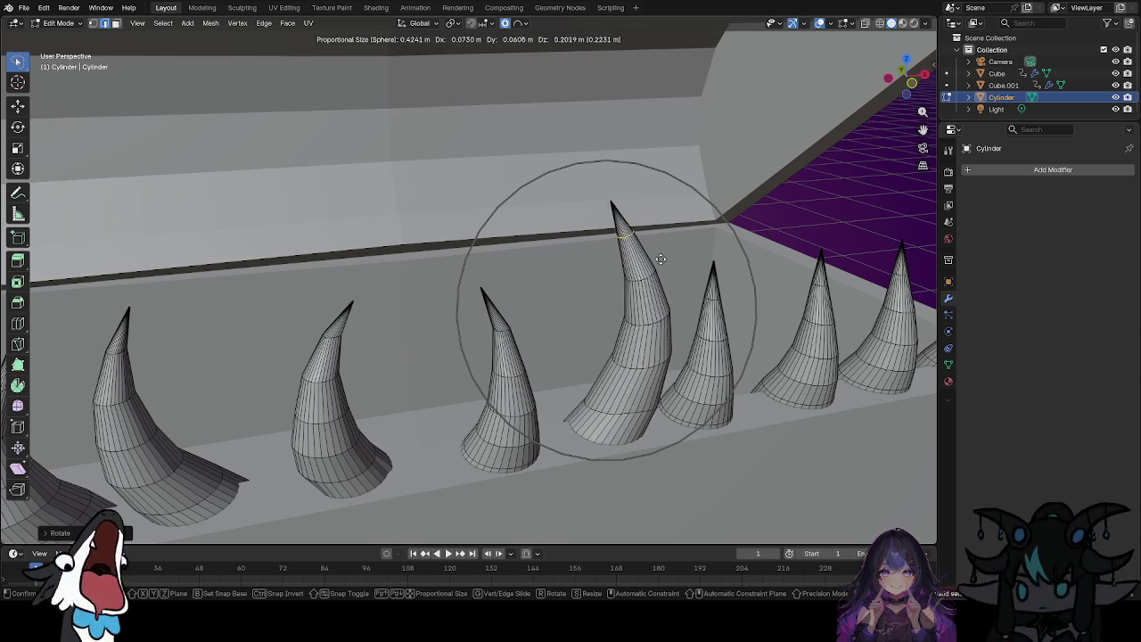
click(657, 246)
mouse_move(678, 503)
middle_down()
mouse_move(648, 491)
mouse_move(665, 468)
mouse_move(740, 531)
mouse_move(687, 526)
middle_up()
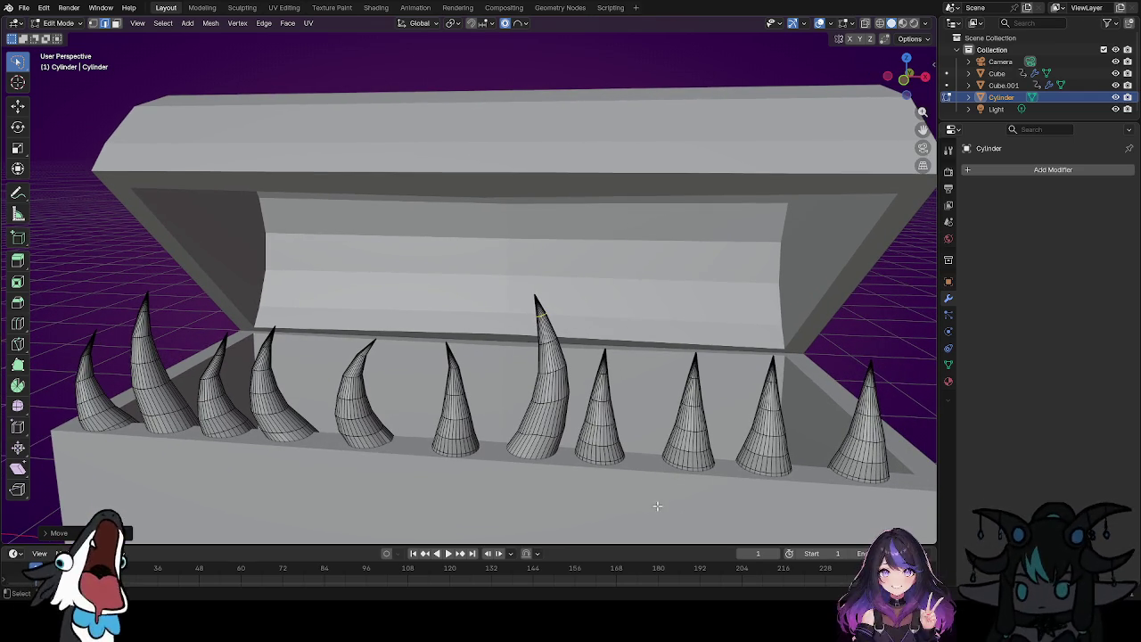
scroll(595, 426, up, 2)
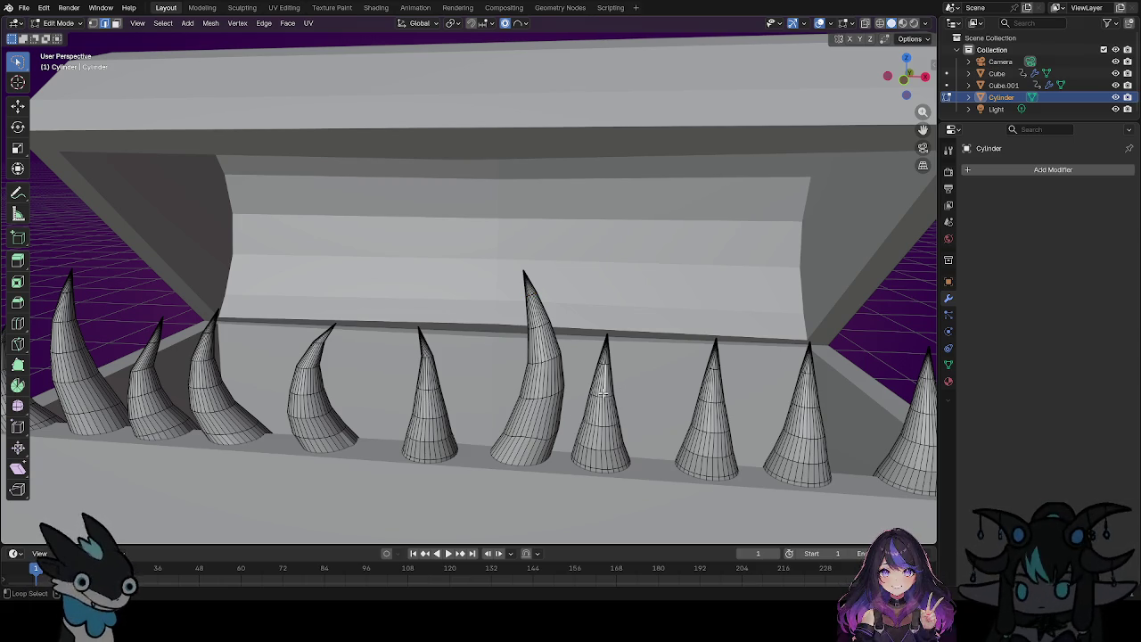
Tilt the next cone about 24° from its base loop and shift it with soft falloff.
alt+click(604, 451)
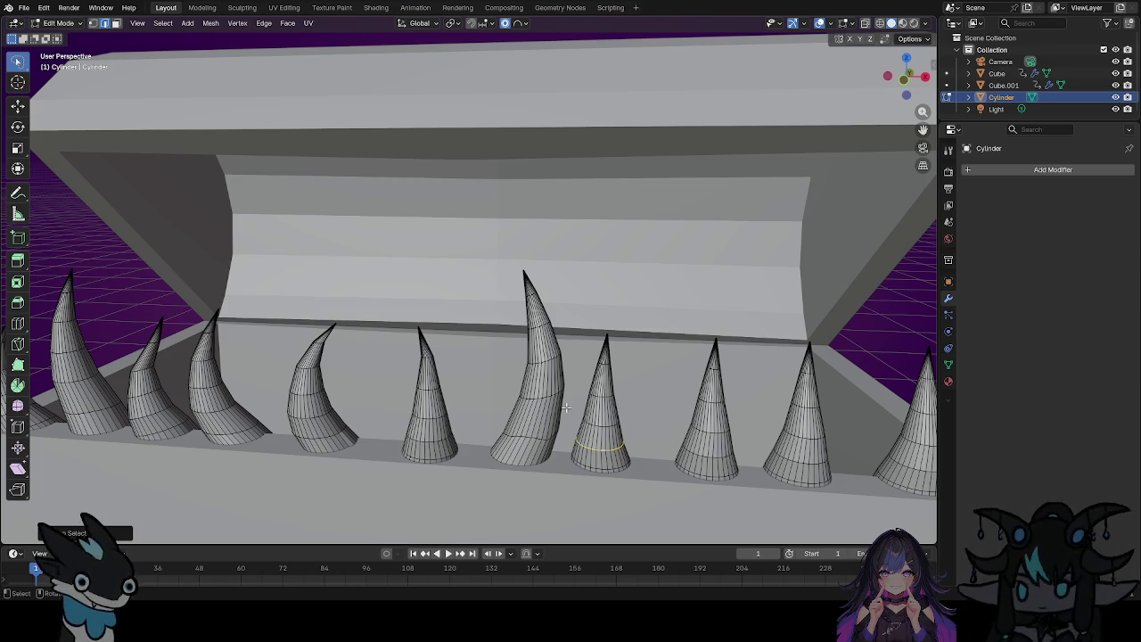
key(r)
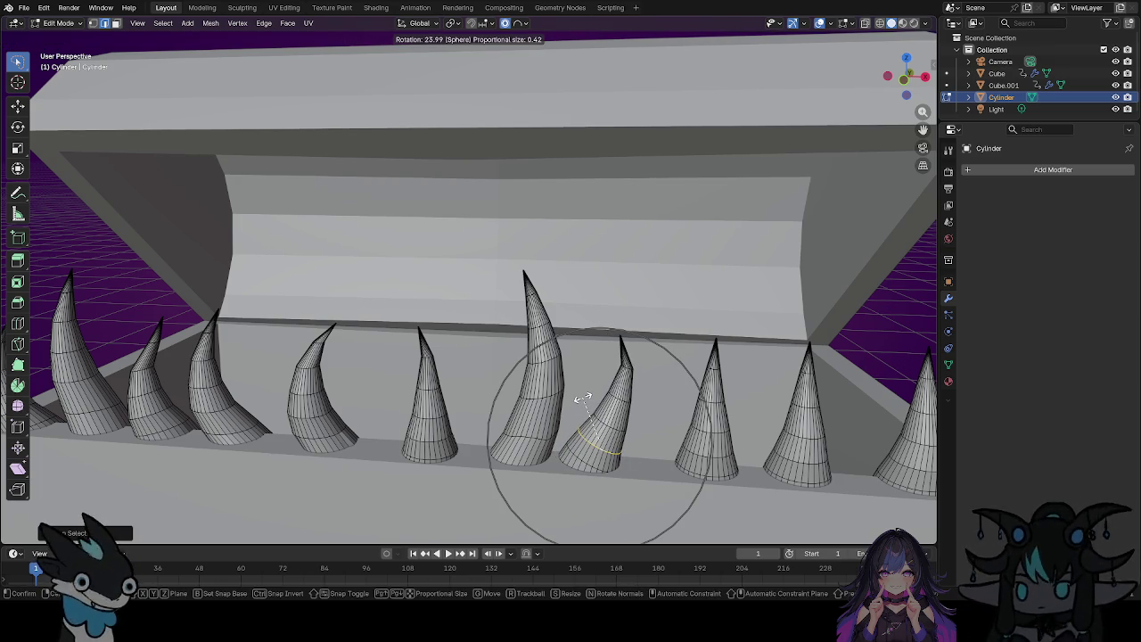
click(582, 399)
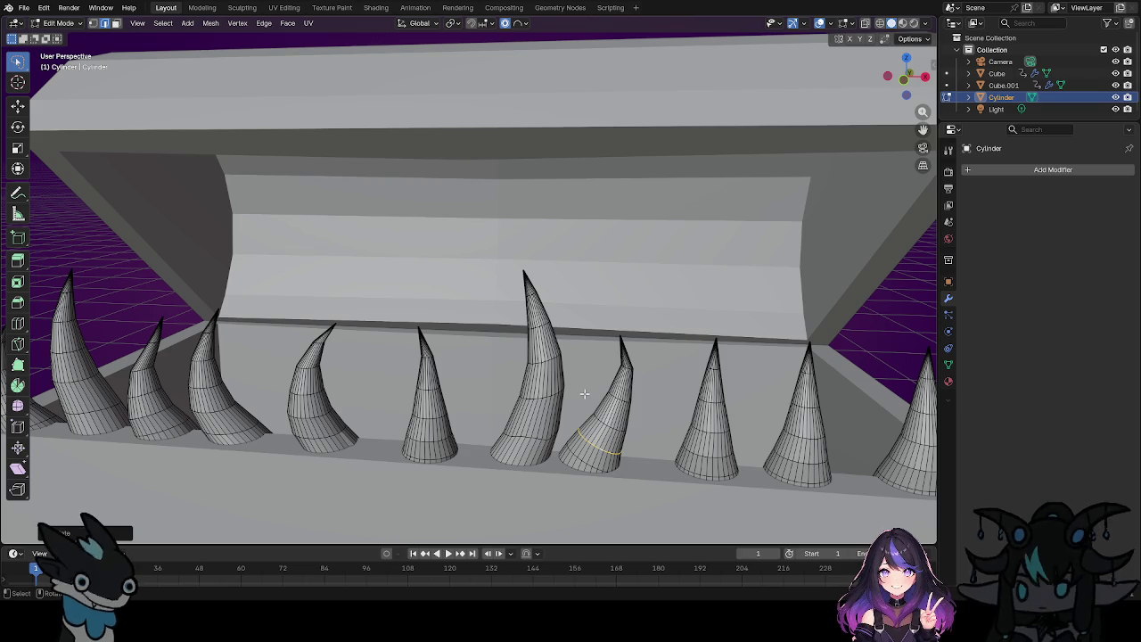
key(g)
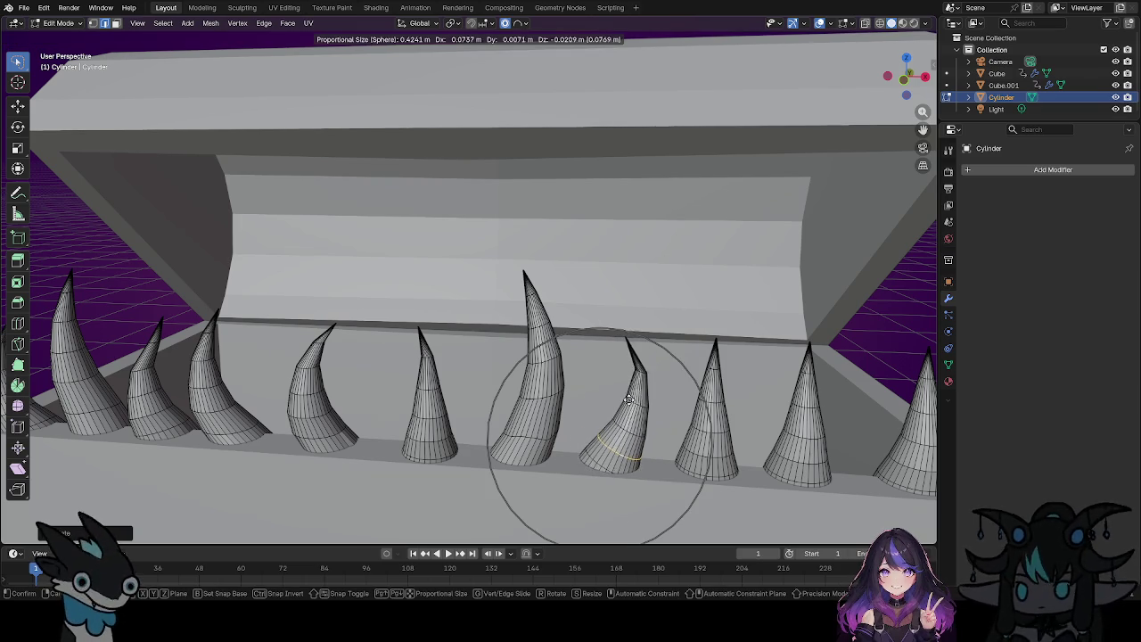
click(615, 408)
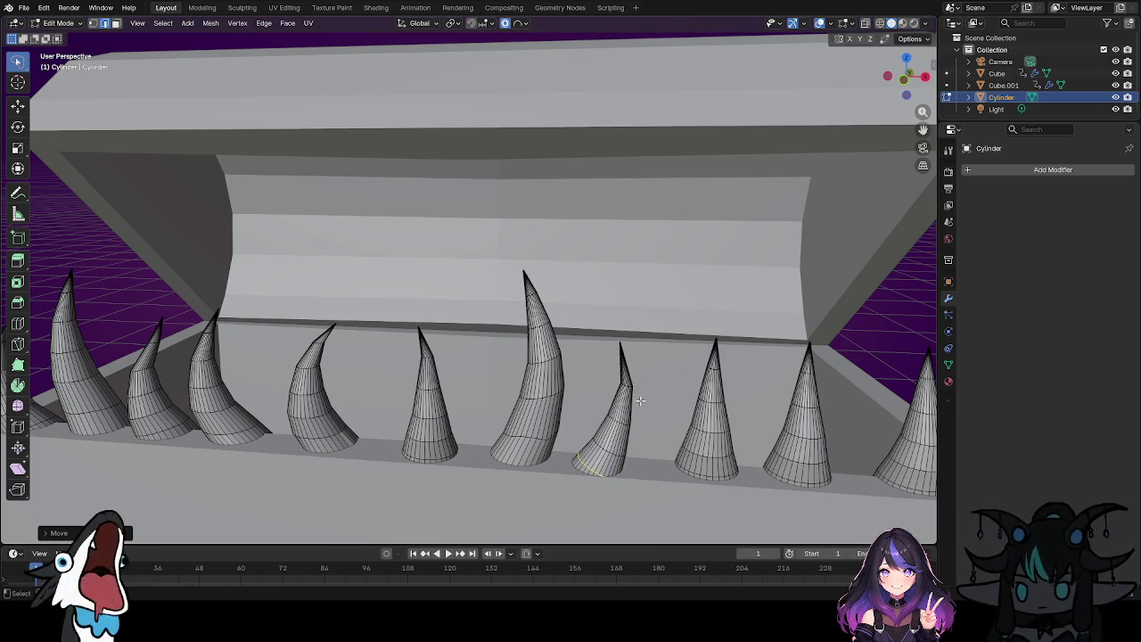
Reposition the cone's lower part, then frame and select the edge running up the horn.
key(g)
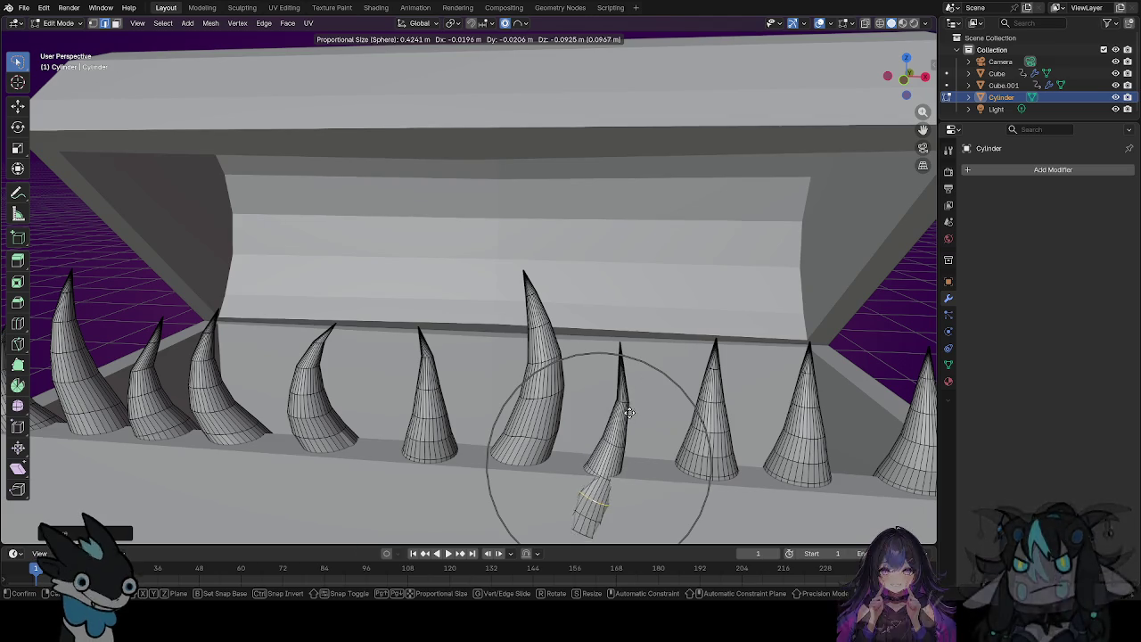
click(631, 386)
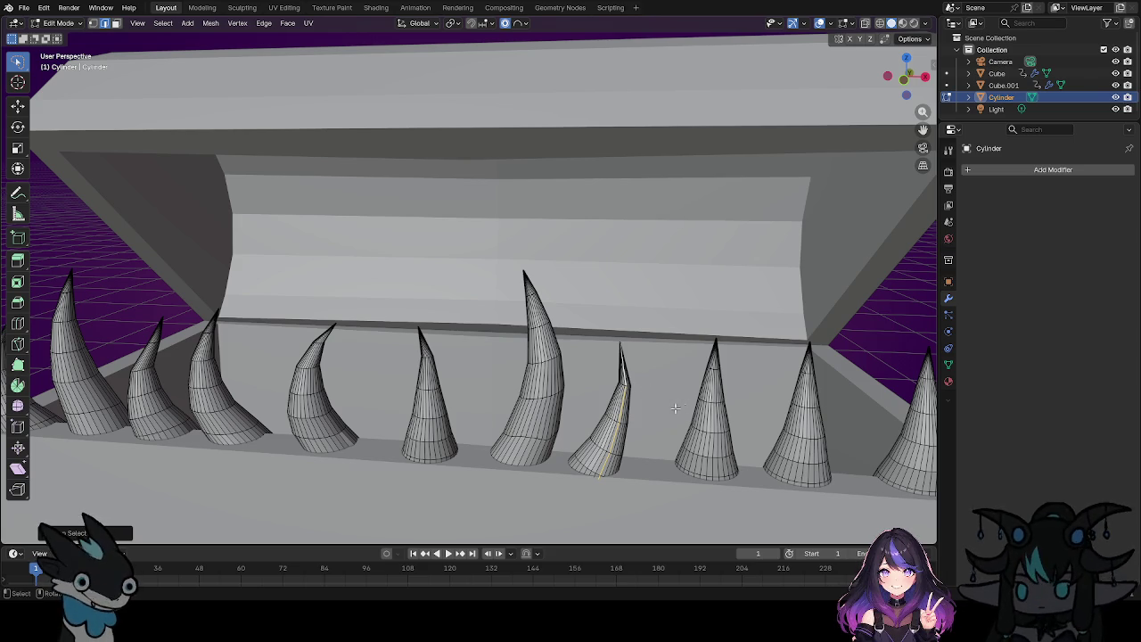
key(KP_Decimal)
scroll(659, 451, down, 5)
scroll(628, 437, up, 4)
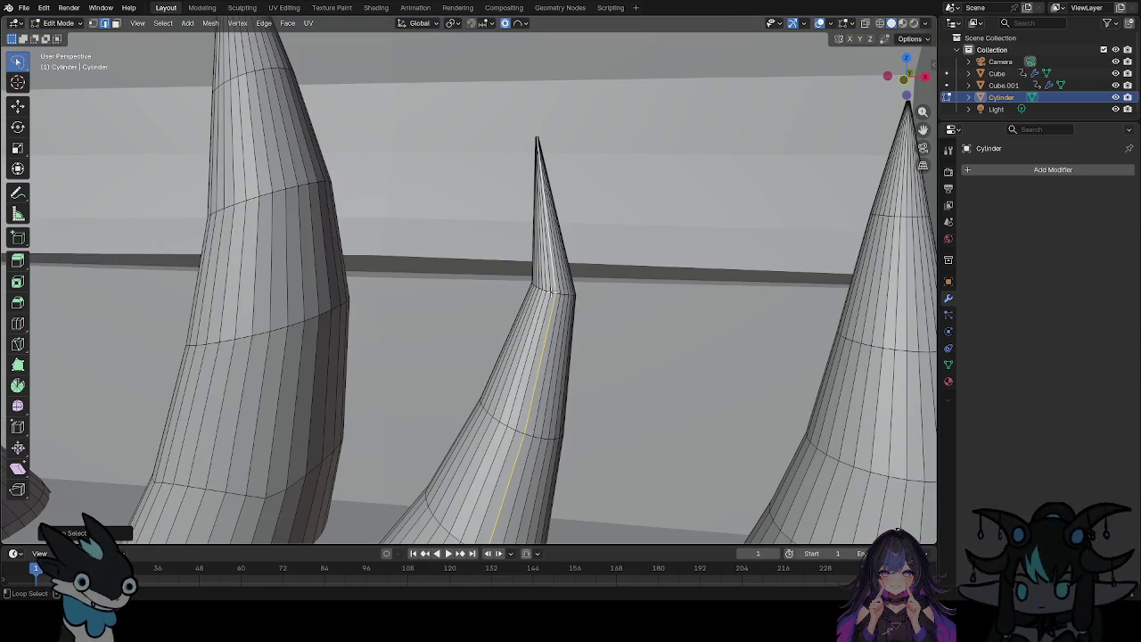
alt+shift+click(553, 293)
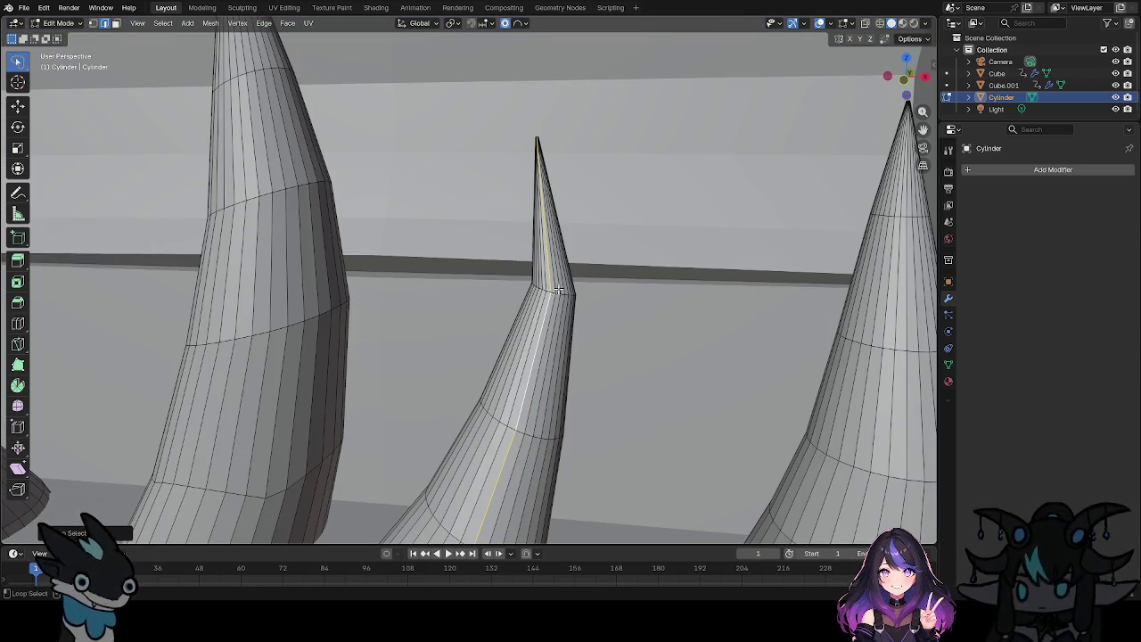
Raise the ring below the slanted horn's tip with proportional editing into a taller, upright needle.
scroll(537, 297, up, 2)
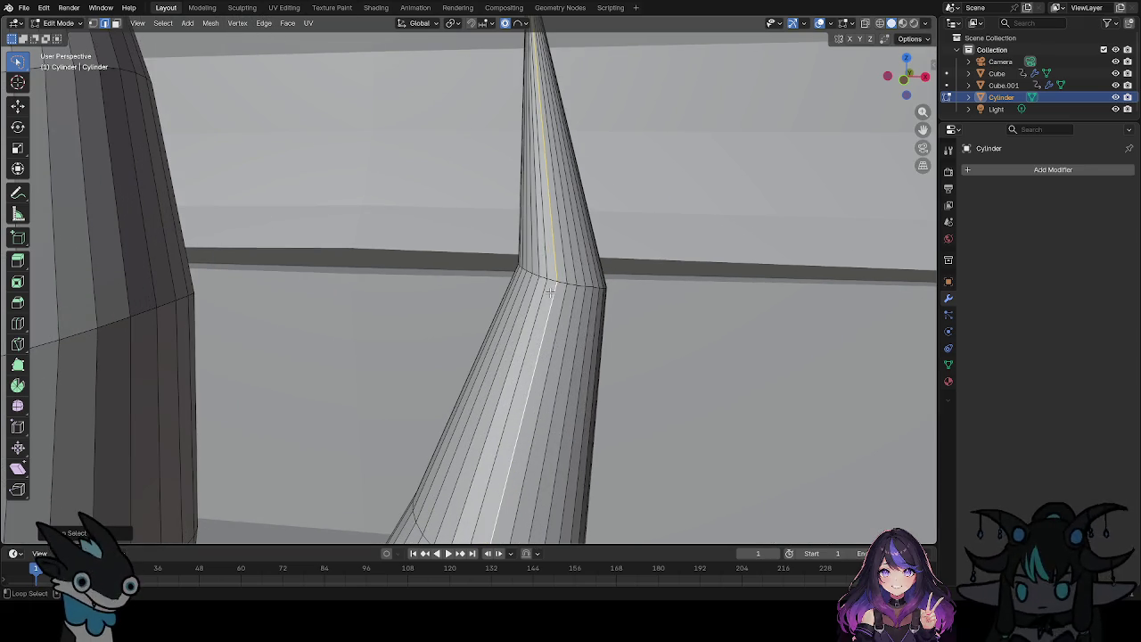
alt+click(564, 282)
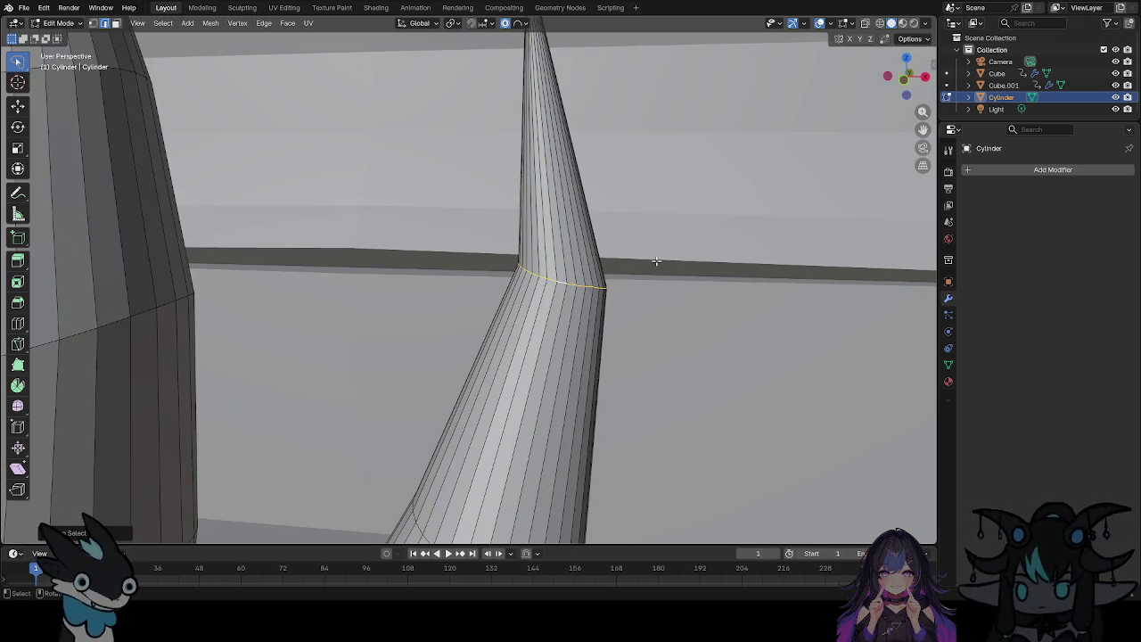
scroll(656, 262, down, 5)
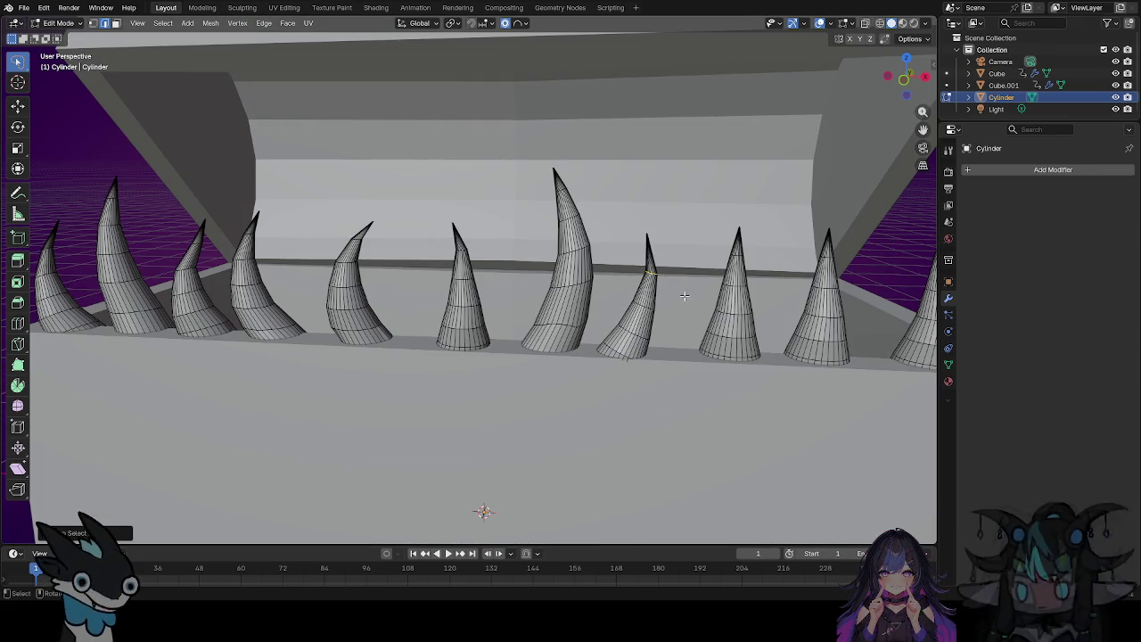
key(g)
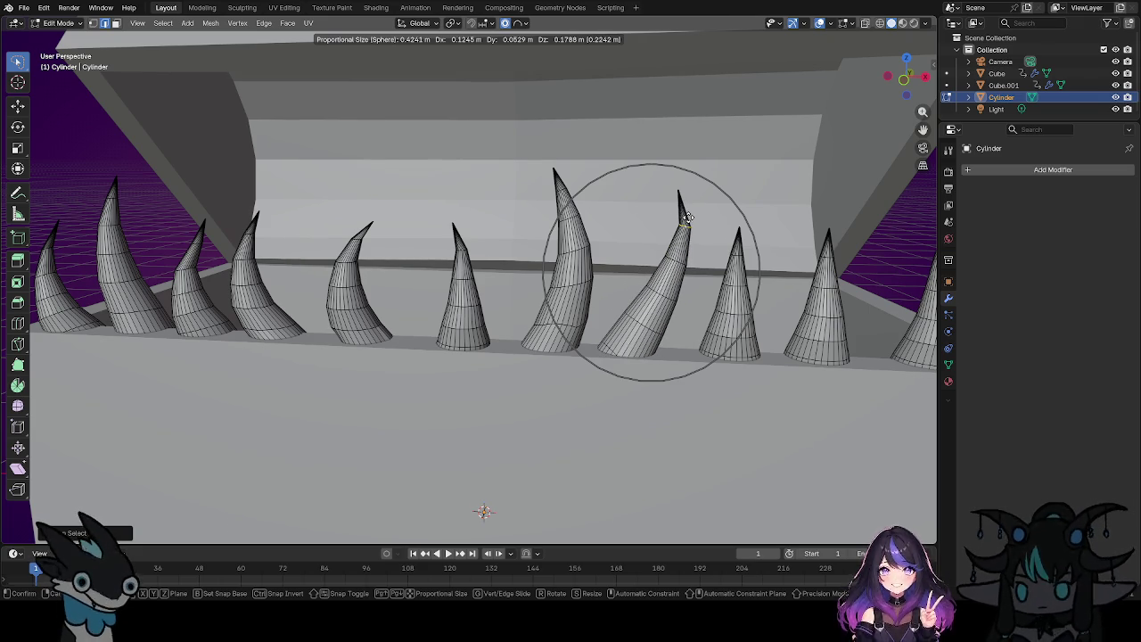
click(675, 200)
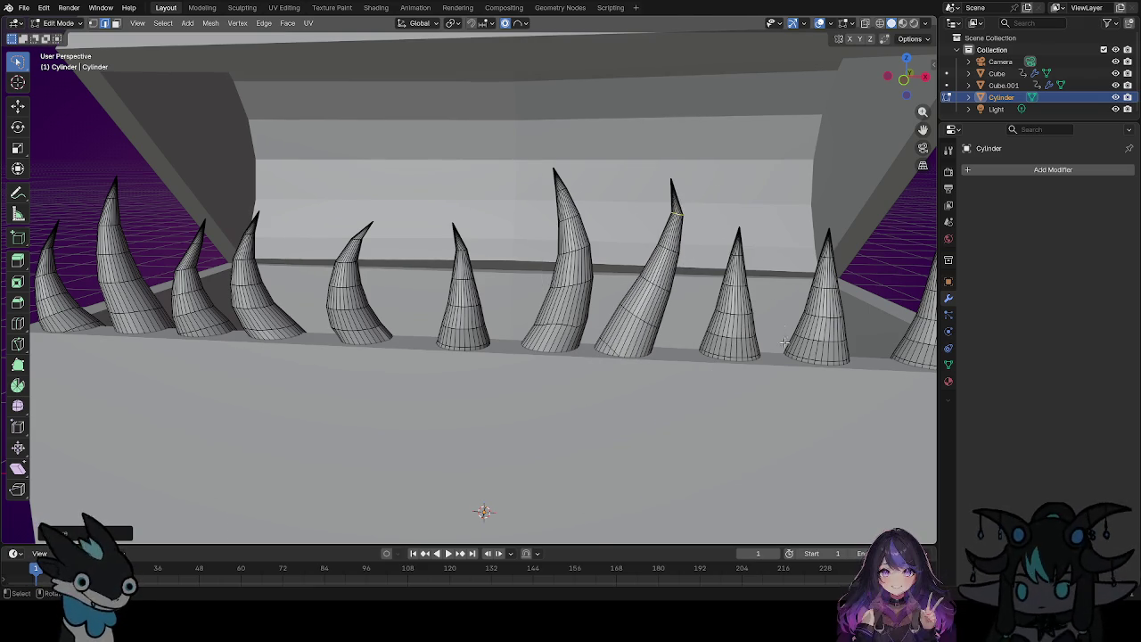
scroll(755, 383, down, 3)
scroll(728, 381, up, 3)
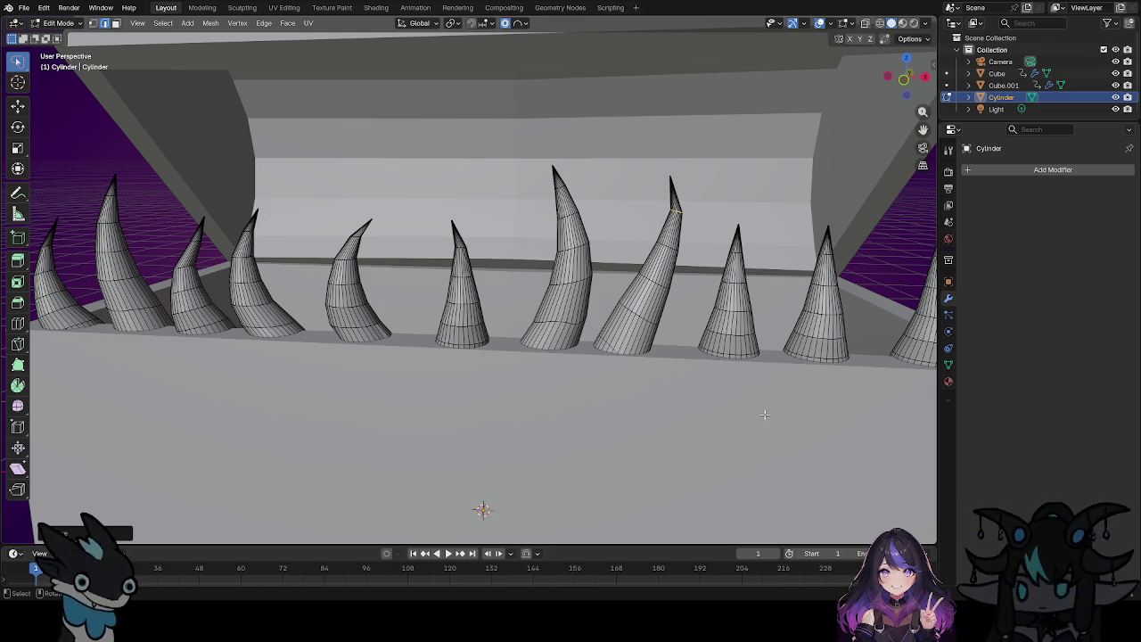
middle_drag(758, 464, 568, 491)
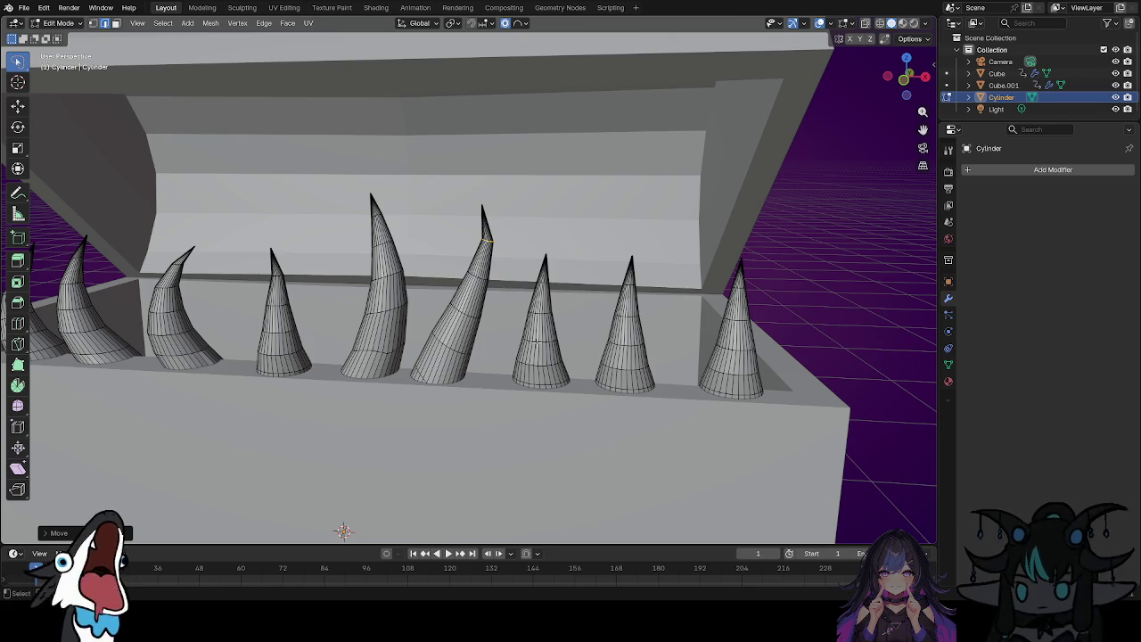
Select a ring partway up the central horn and tilt it with proportional falloff.
alt+click(540, 339)
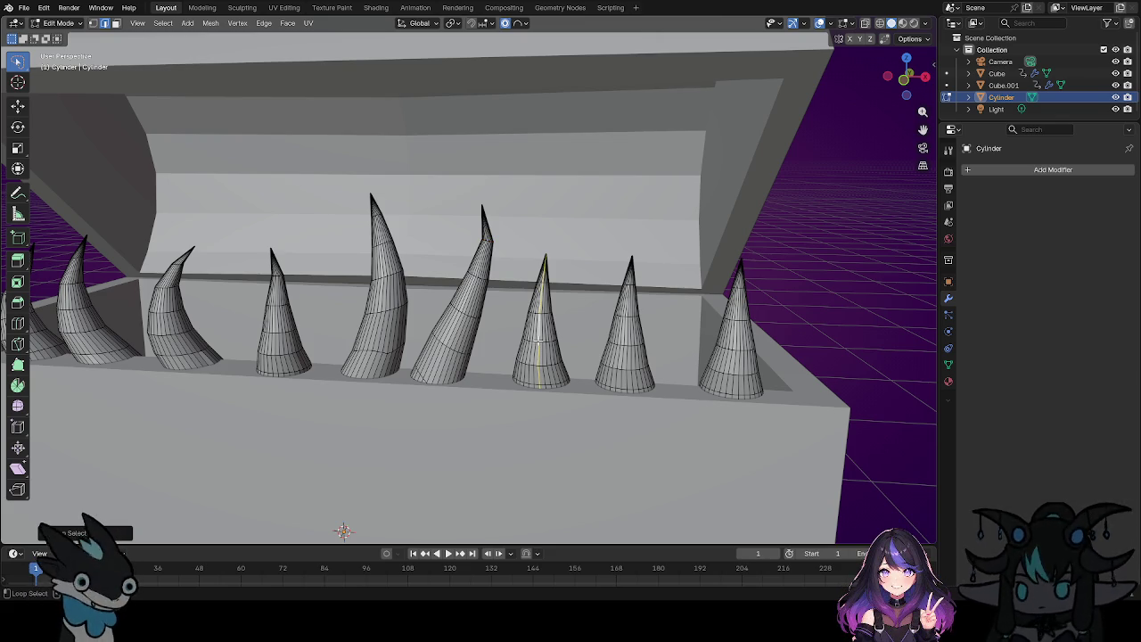
alt+click(537, 340)
alt+click(546, 340)
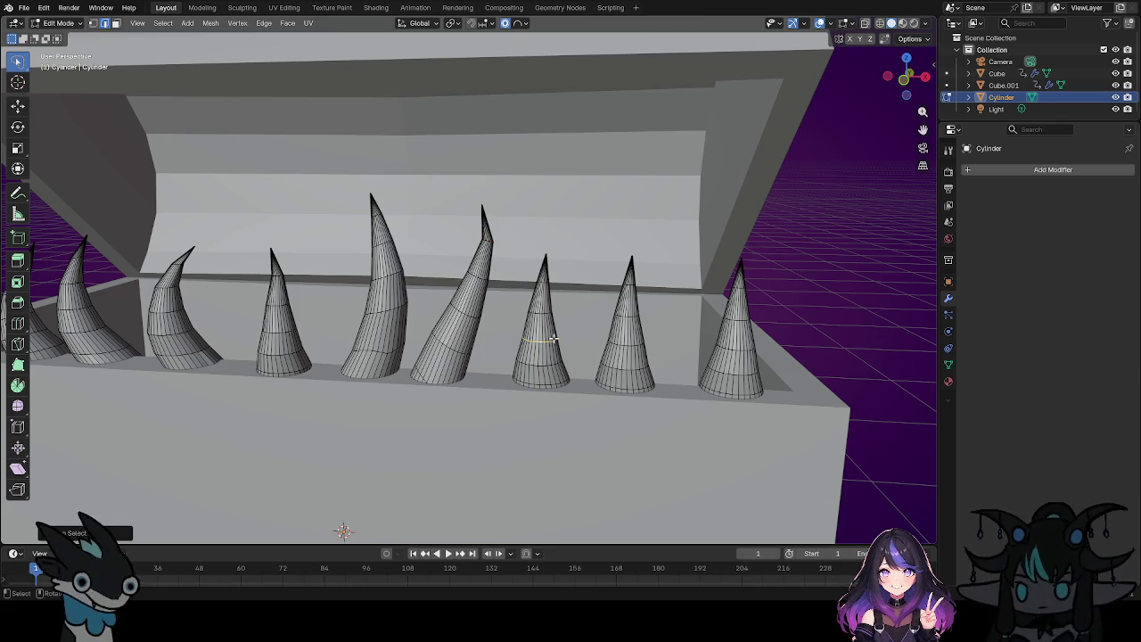
alt+click(542, 313)
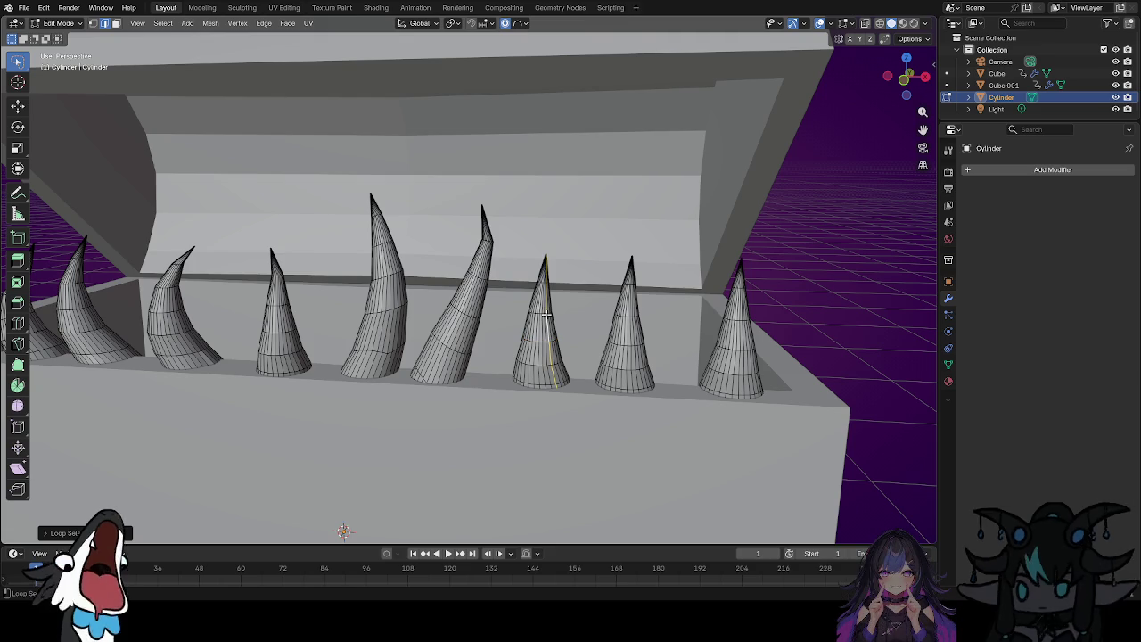
alt+click(540, 312)
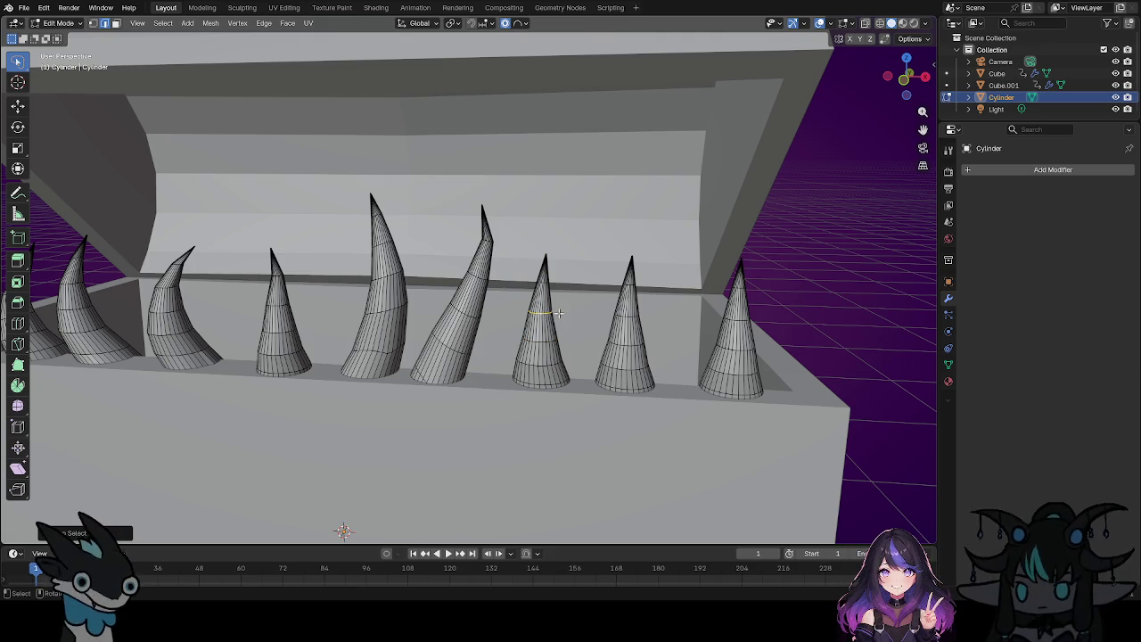
key(r)
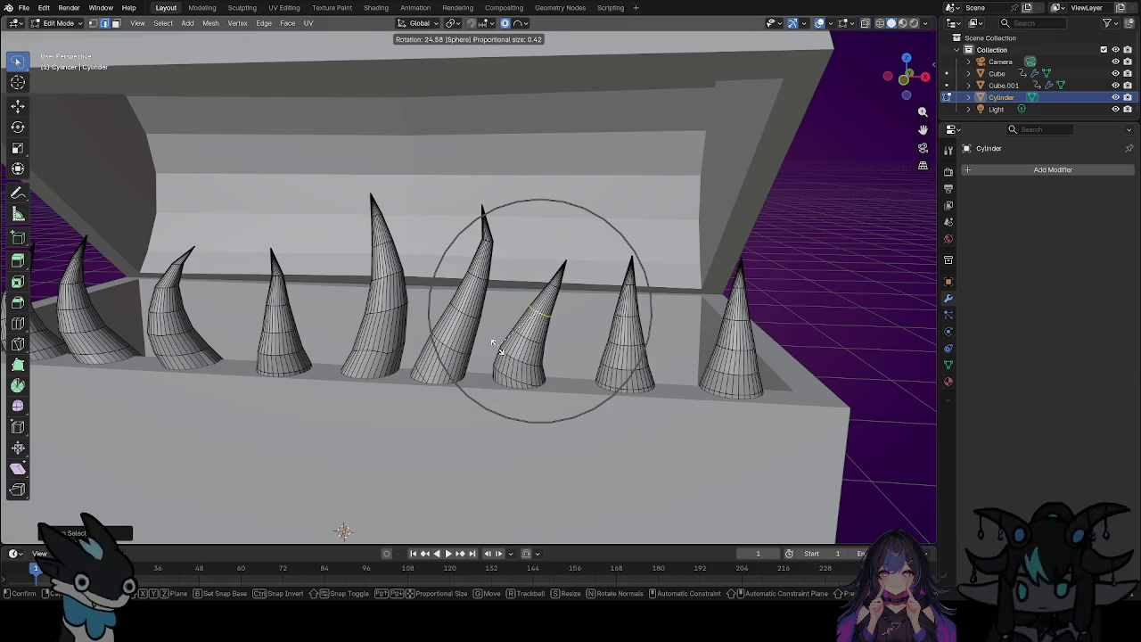
click(495, 347)
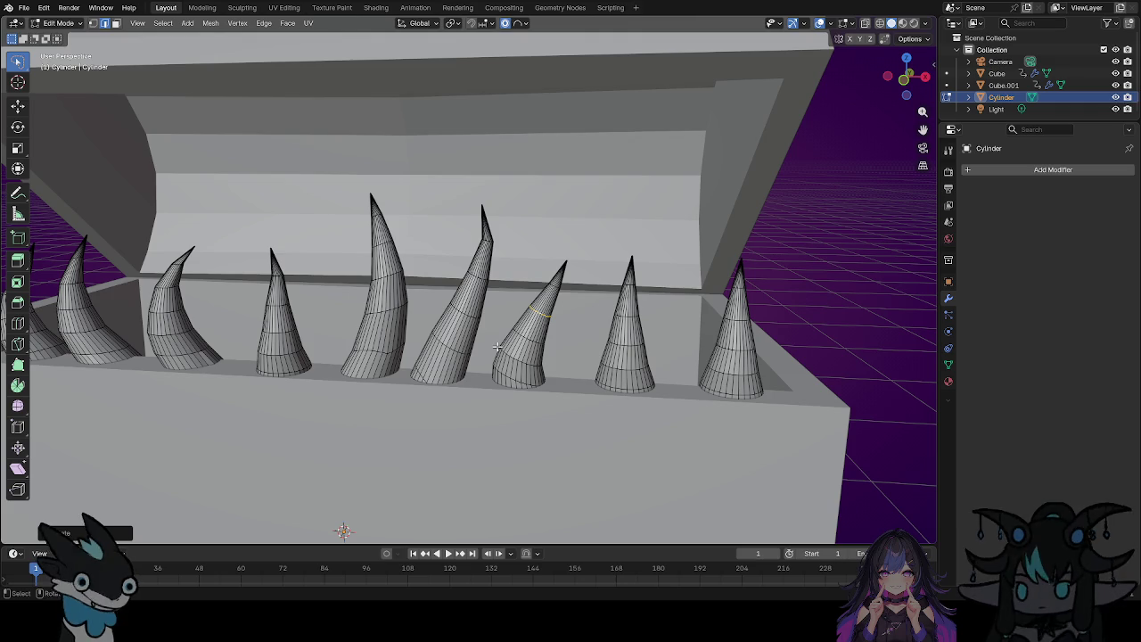
Shift the horn's upper part to curve right like a fang, undoing the final adjustment.
key(g)
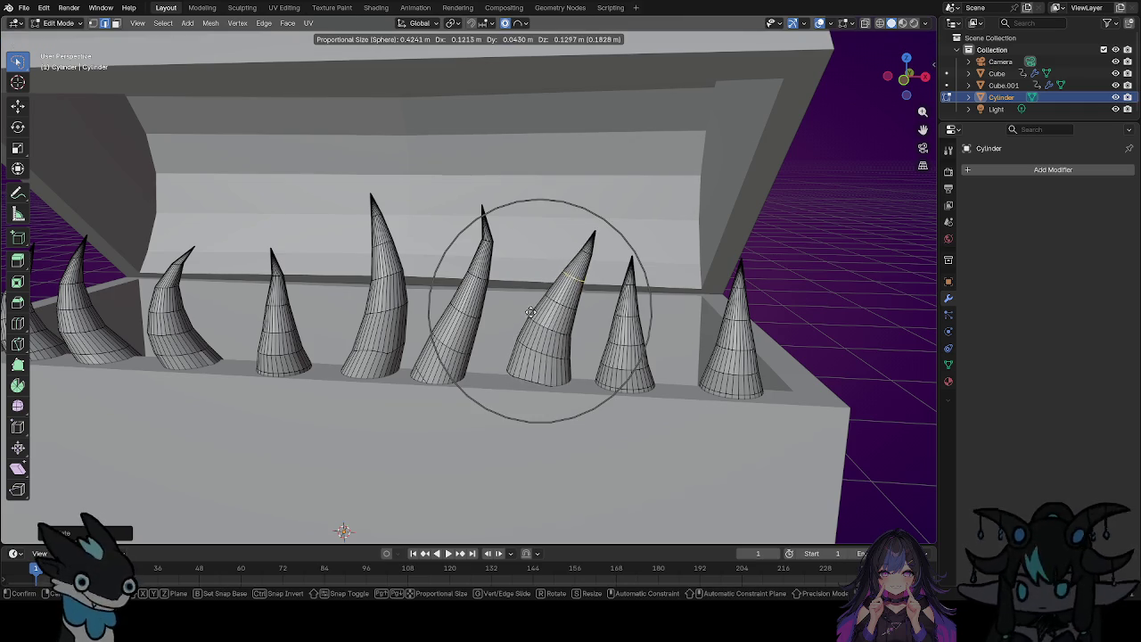
click(547, 307)
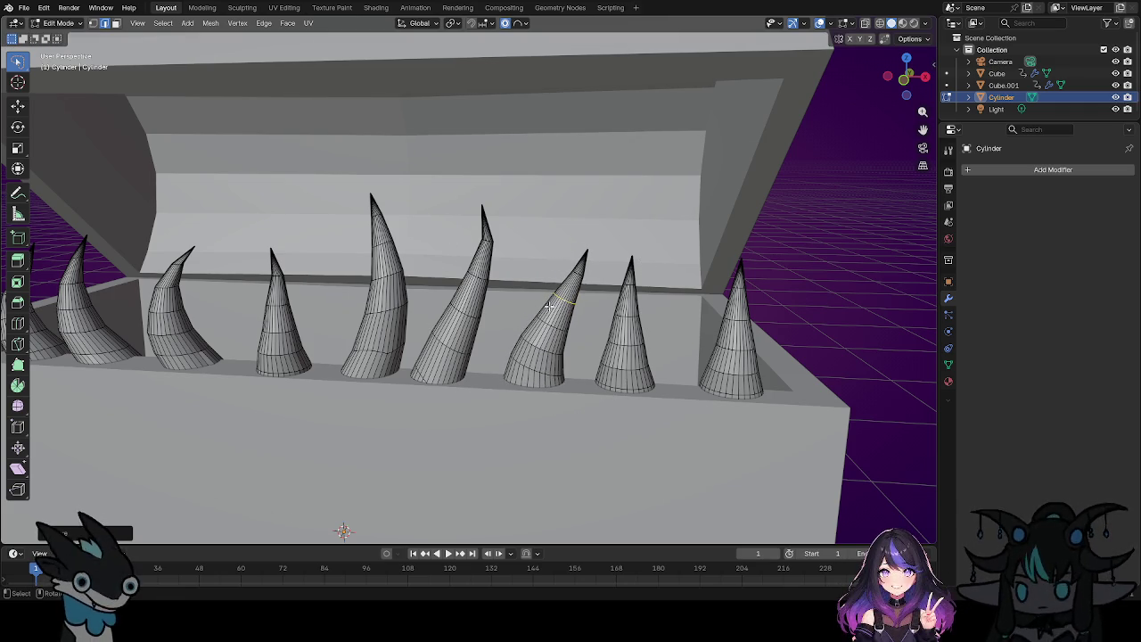
key(g)
scroll(547, 313, up, 4)
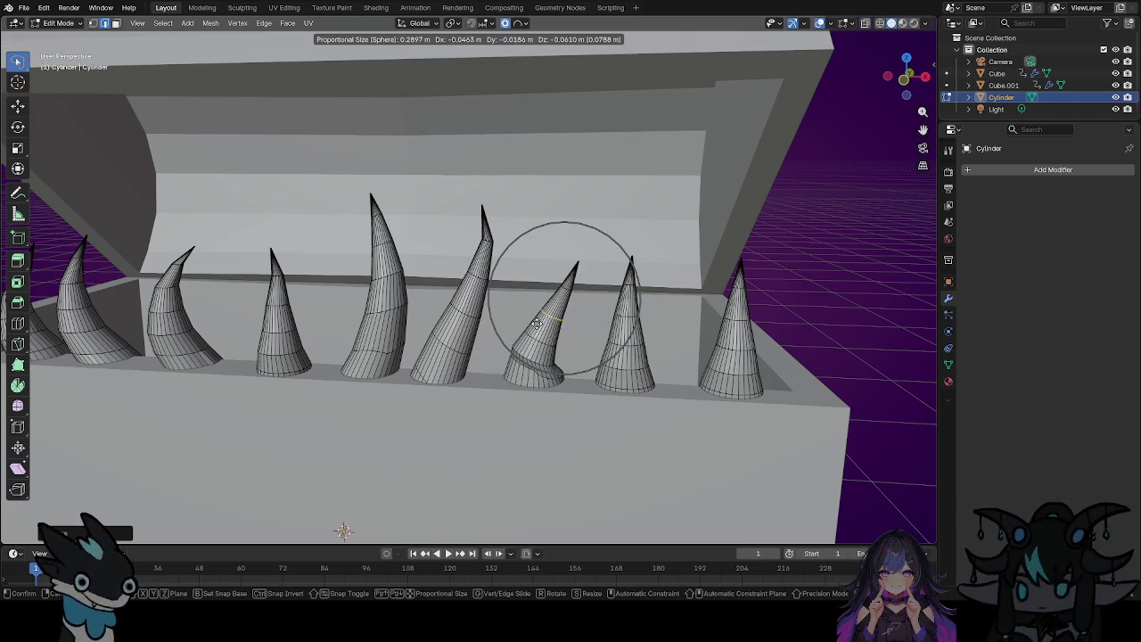
scroll(551, 317, up, 1)
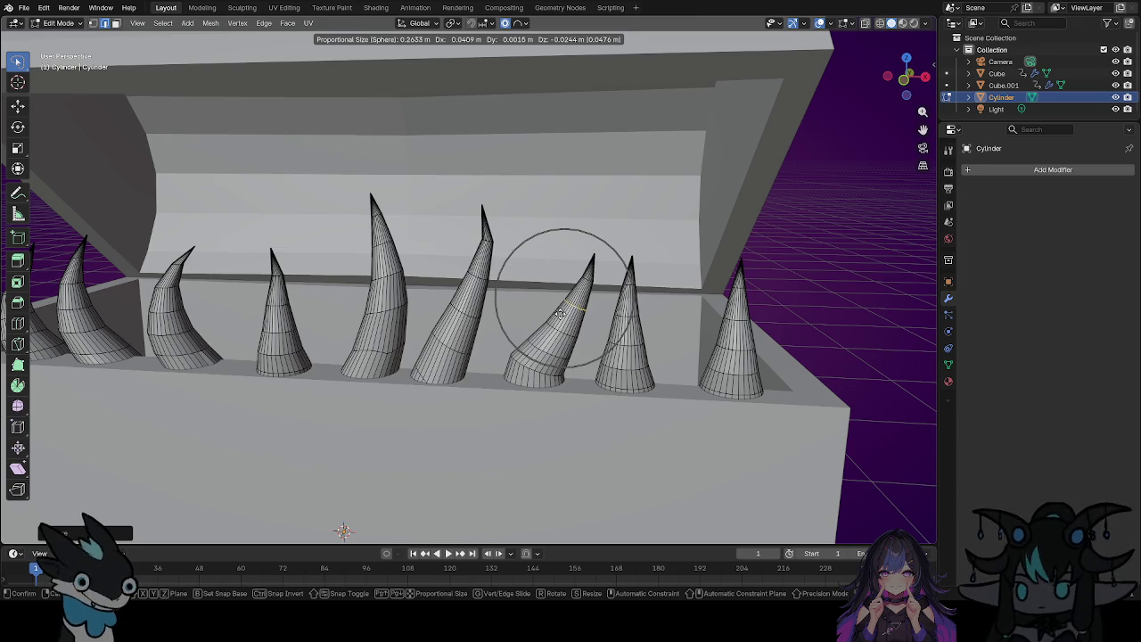
click(566, 307)
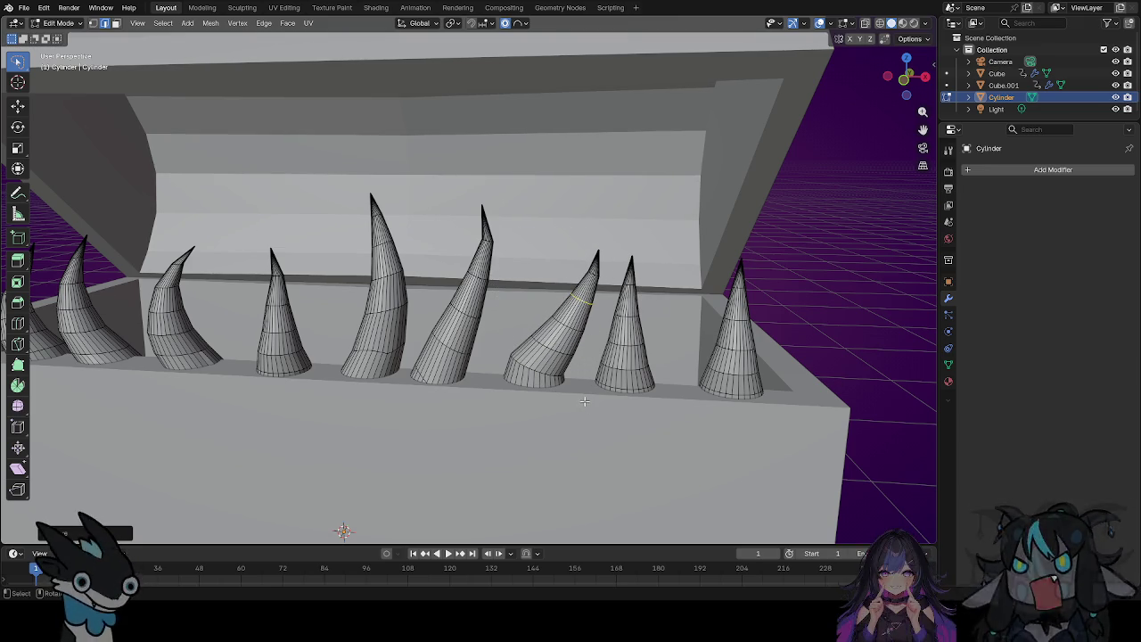
key(ctrl+z)
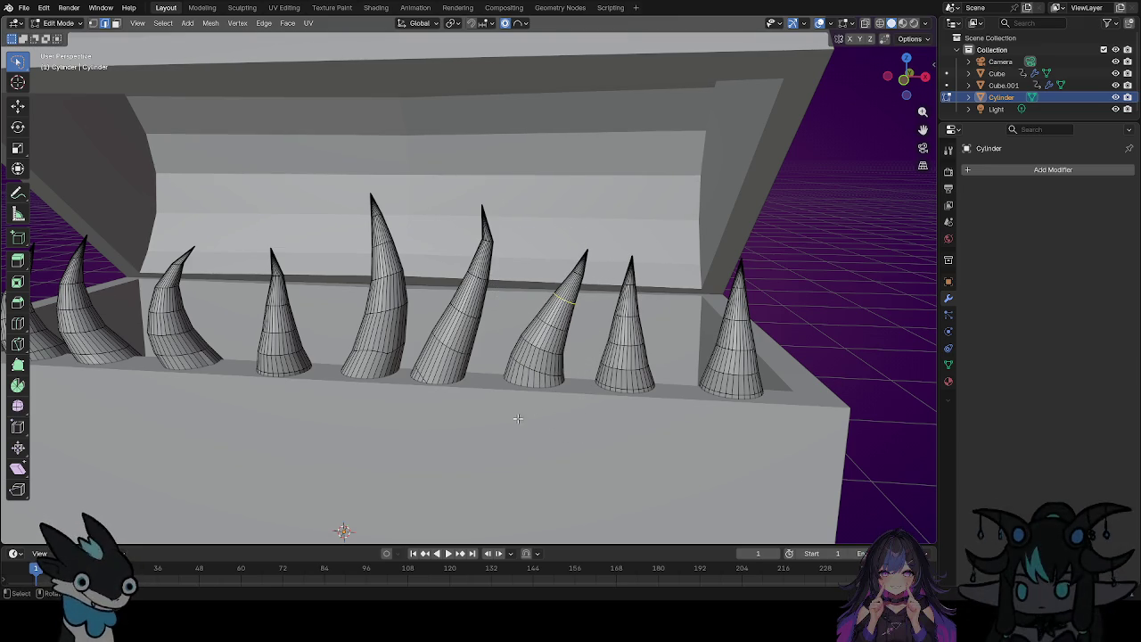
scroll(536, 325, up, 3)
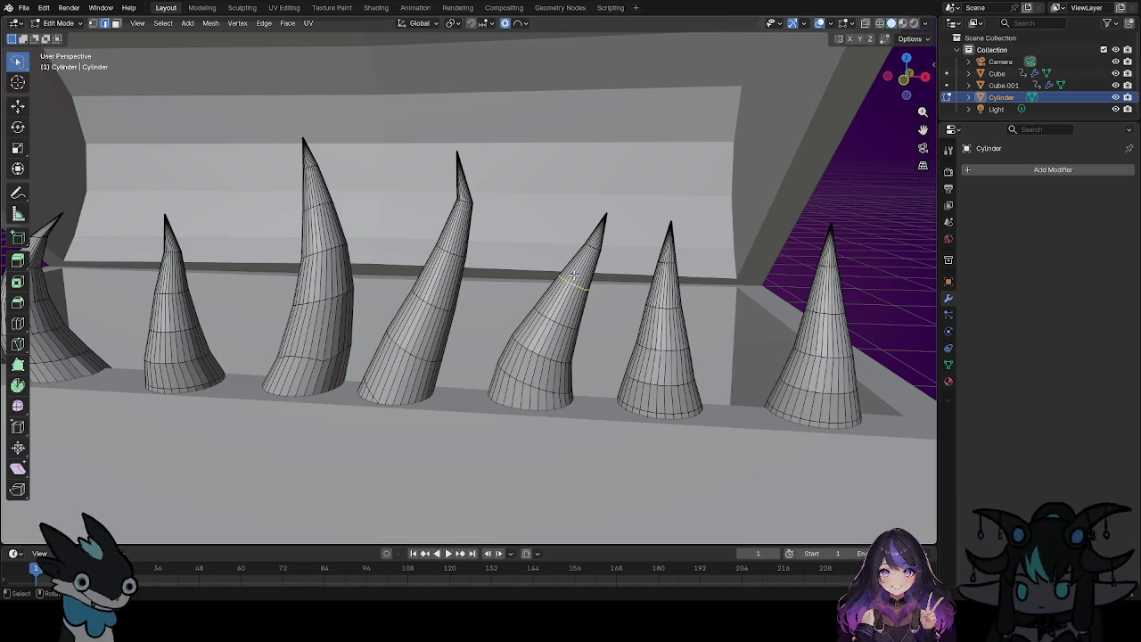
Pull the horn's tip with a wider falloff, rotate it more upright, then orbit to check.
key(g)
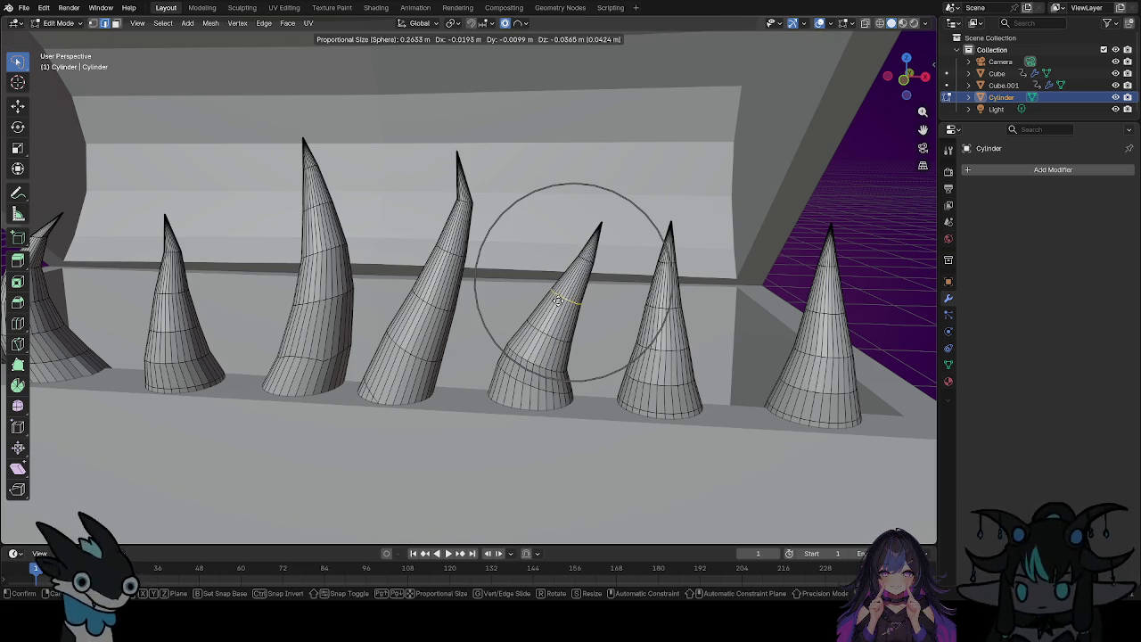
scroll(559, 296, down, 4)
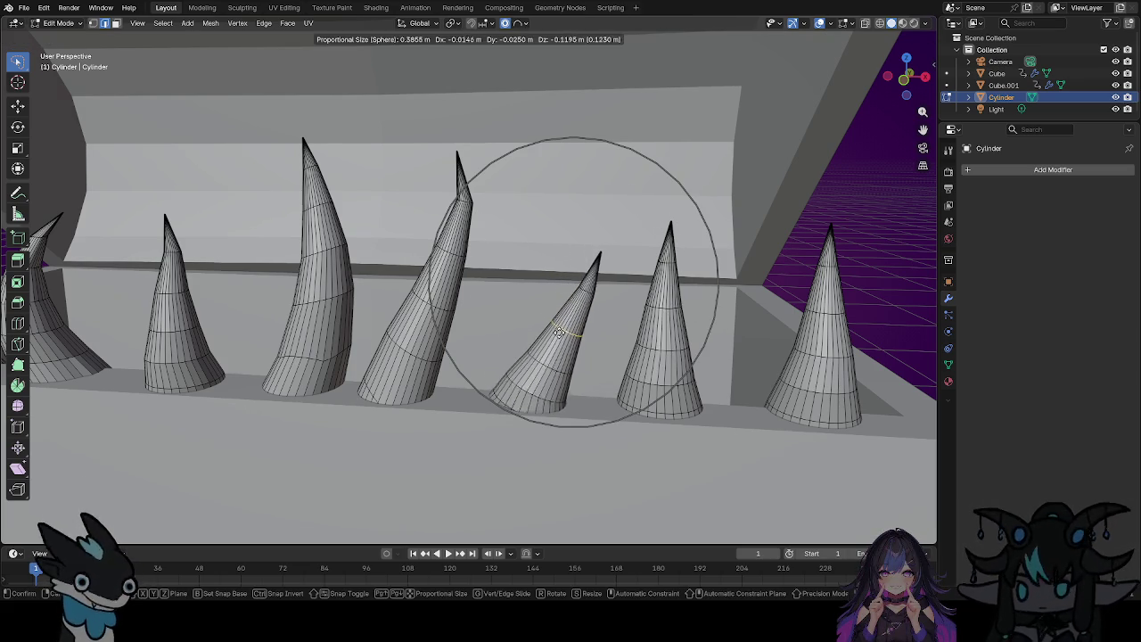
click(577, 334)
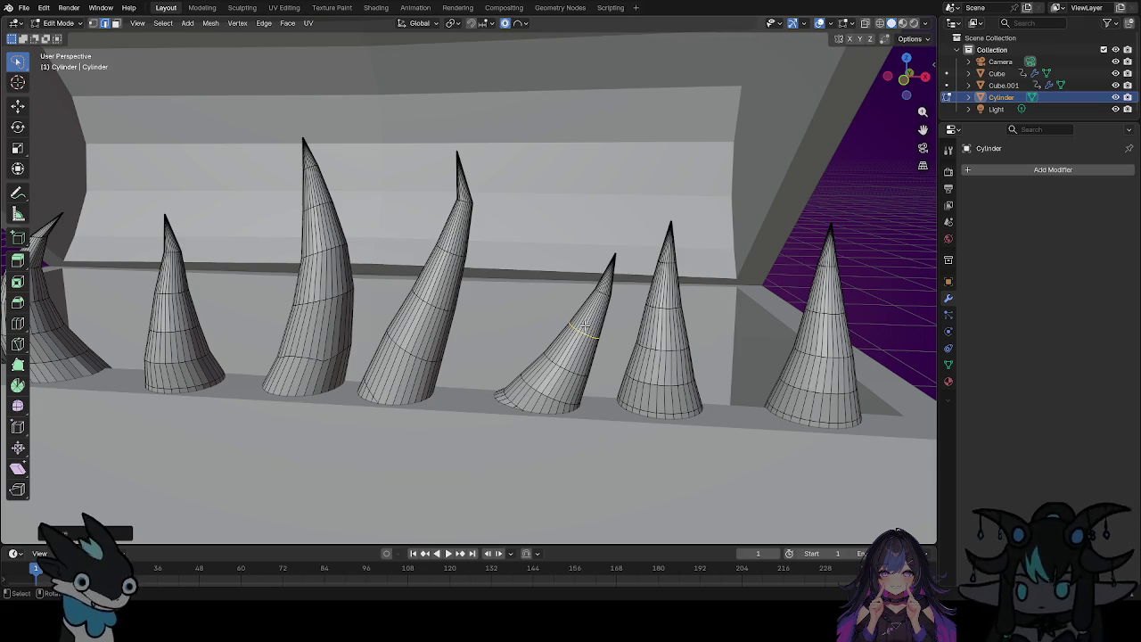
key(r)
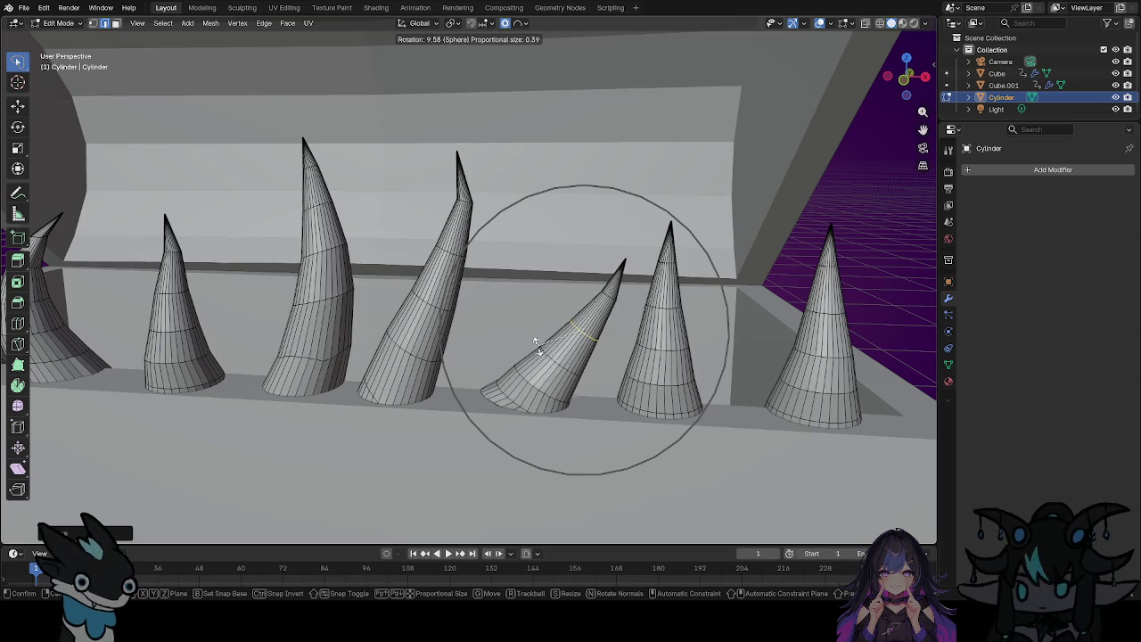
click(553, 352)
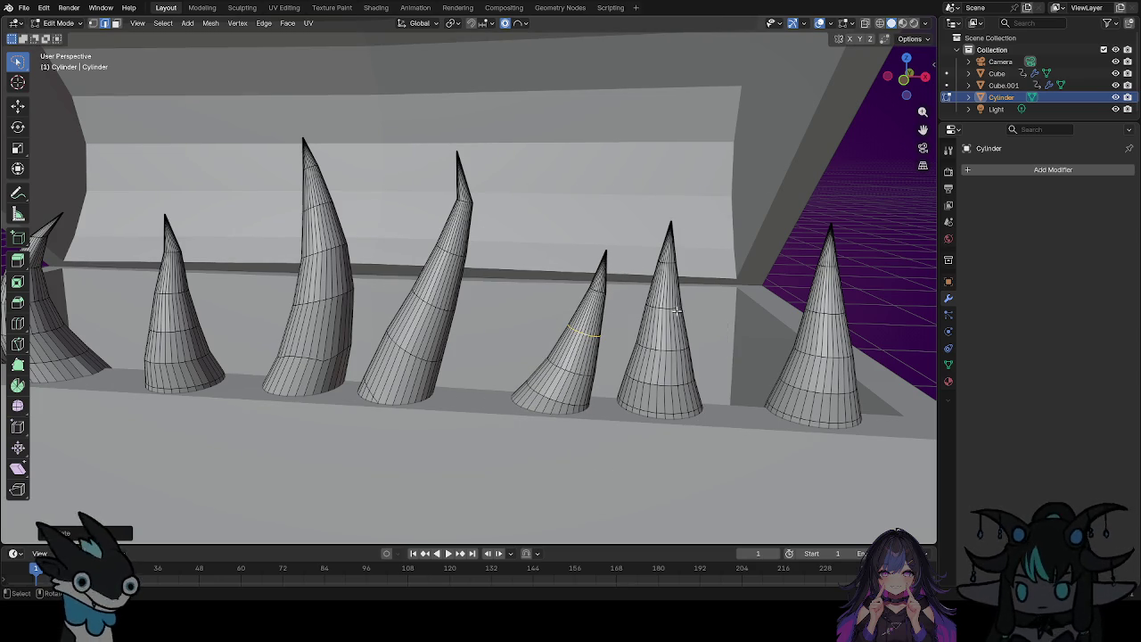
scroll(670, 323, down, 4)
middle_drag(714, 415, 699, 406)
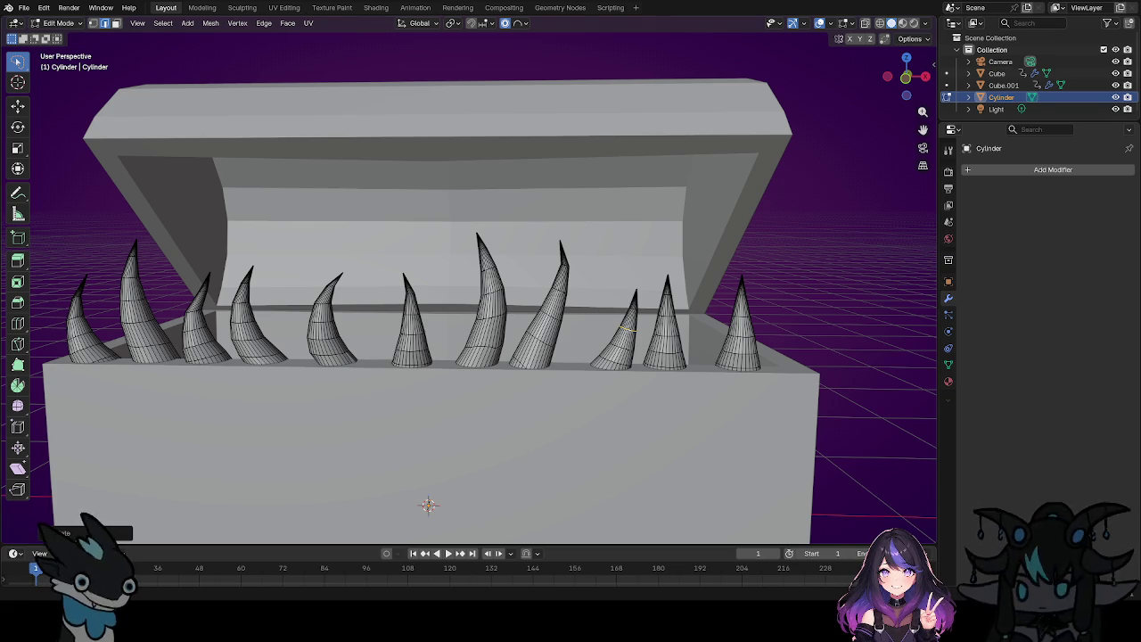
Select a ring on the next cone and tilt it with proportional falloff.
scroll(428, 505, up, 3)
scroll(428, 505, up, 2)
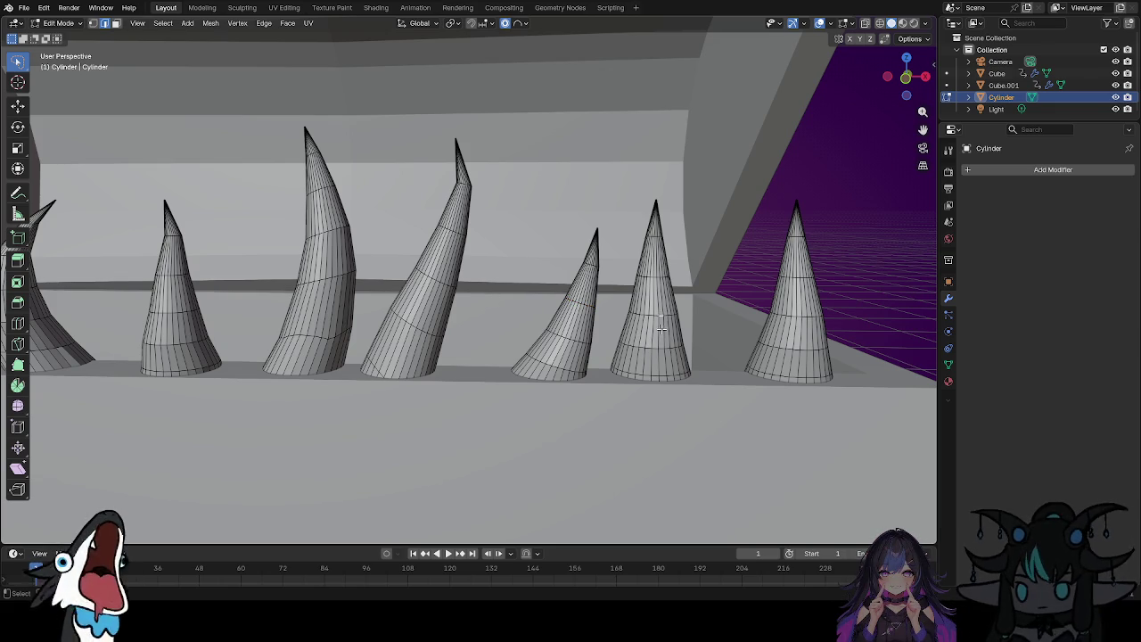
alt+click(660, 314)
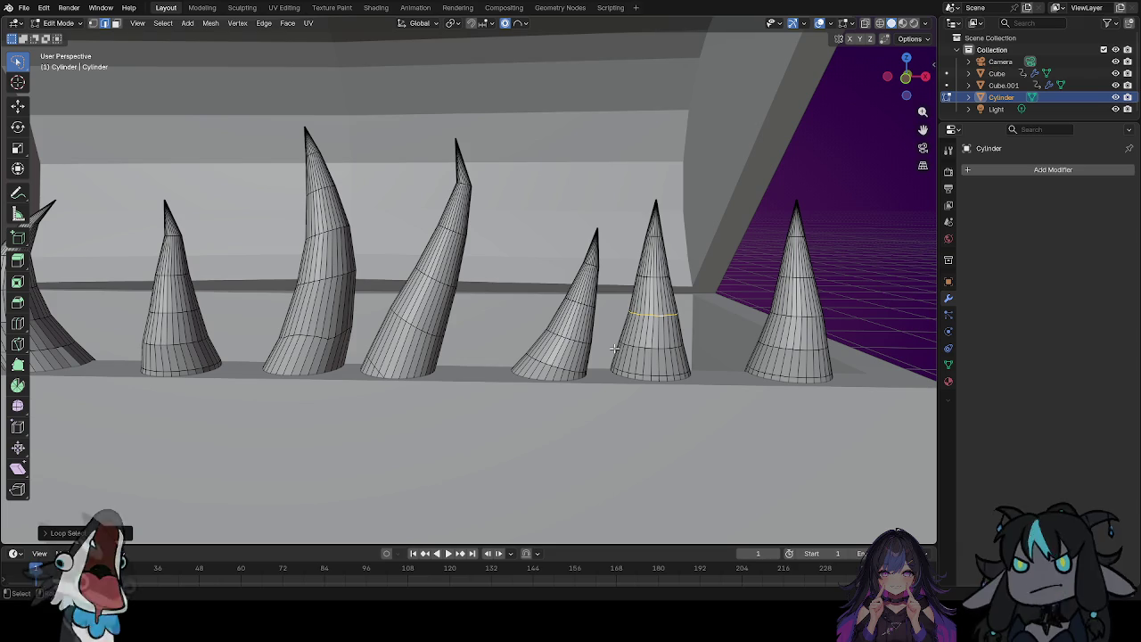
key(r)
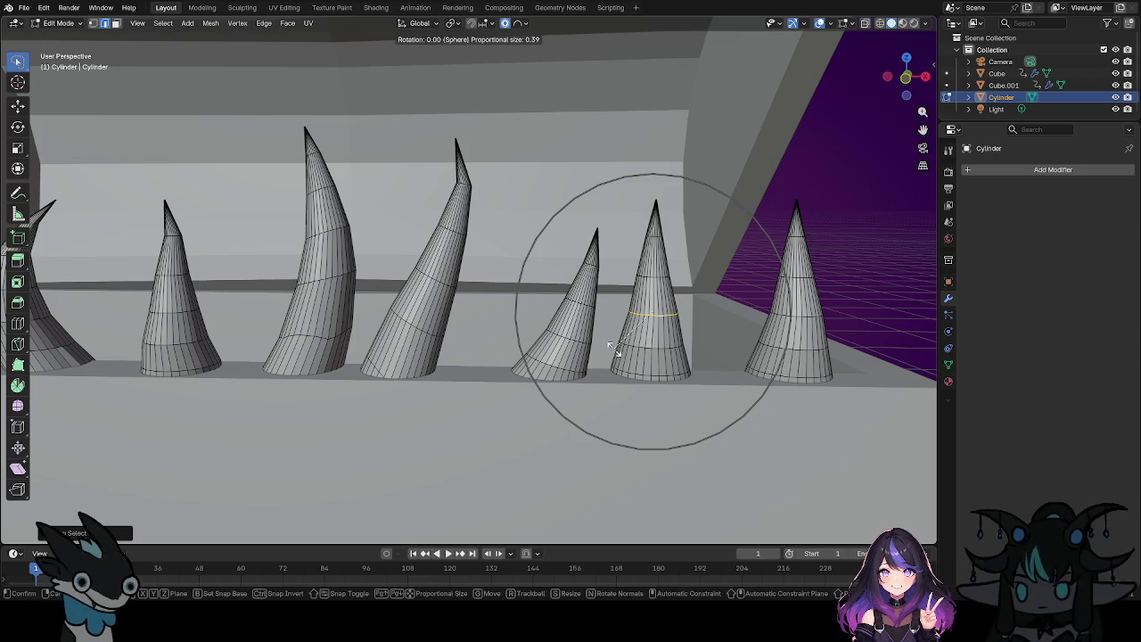
click(564, 366)
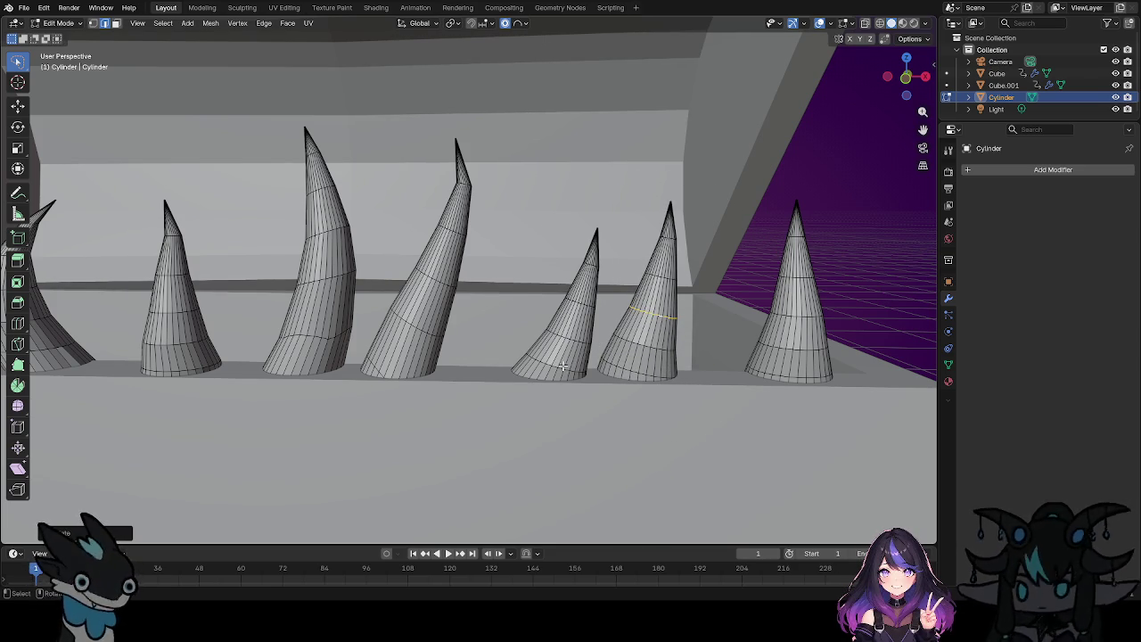
Shift the cone's upper part right into a curved horn, then orbit to look down on the teeth.
key(g)
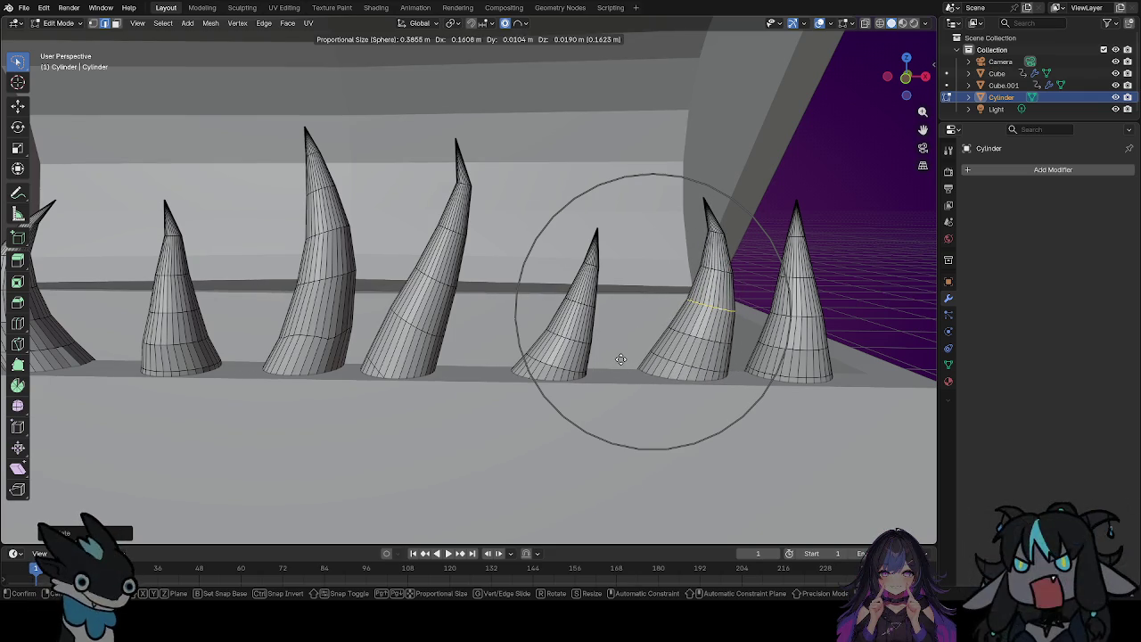
click(621, 359)
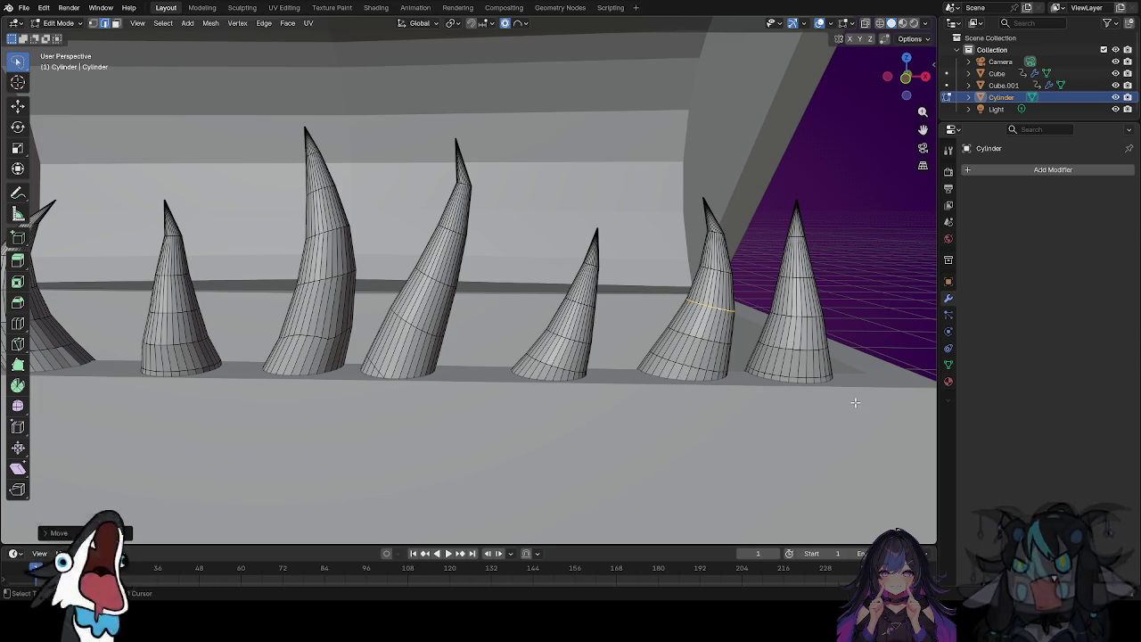
scroll(830, 383, up, 2)
scroll(794, 361, up, 2)
scroll(756, 342, up, 2)
scroll(760, 352, down, 3)
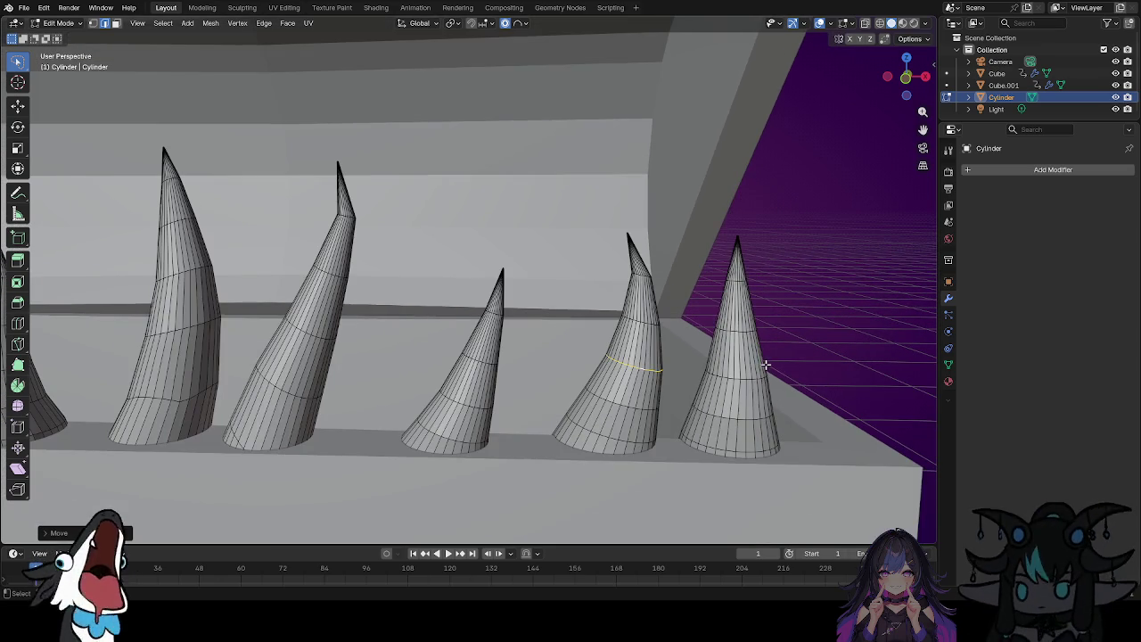
mouse_move(767, 365)
middle_down()
mouse_move(767, 393)
mouse_move(601, 364)
mouse_move(767, 383)
mouse_move(5, 381)
mouse_move(318, 402)
mouse_move(331, 485)
mouse_move(384, 366)
middle_up()
scroll(782, 390, up, 3)
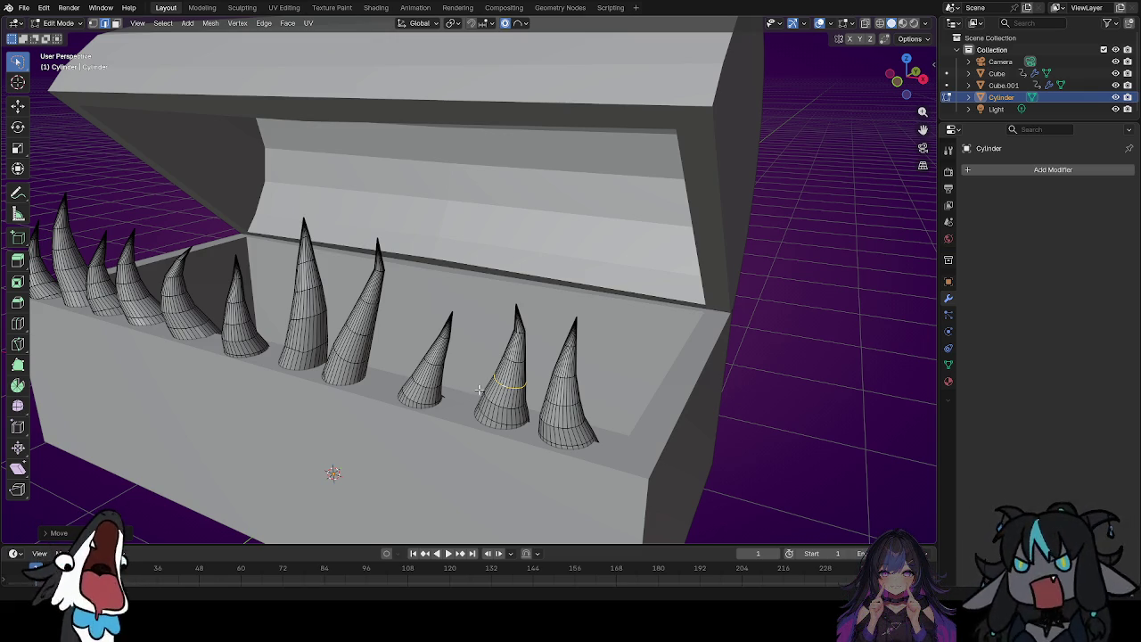
scroll(629, 420, up, 5)
scroll(629, 420, down, 5)
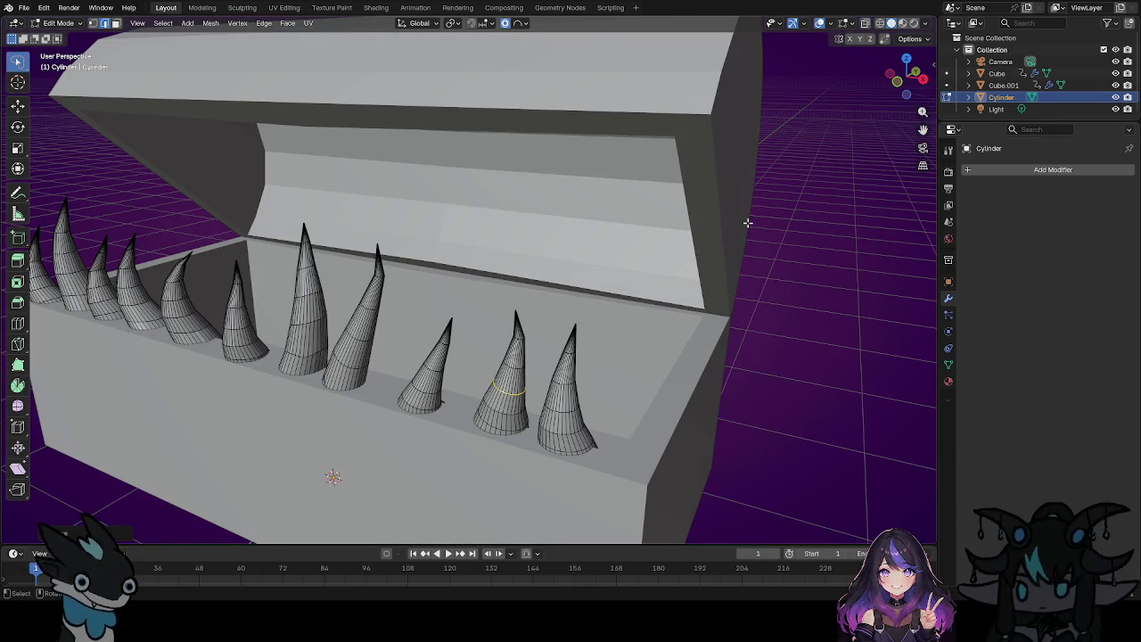
middle_drag(321, 367, 594, 329)
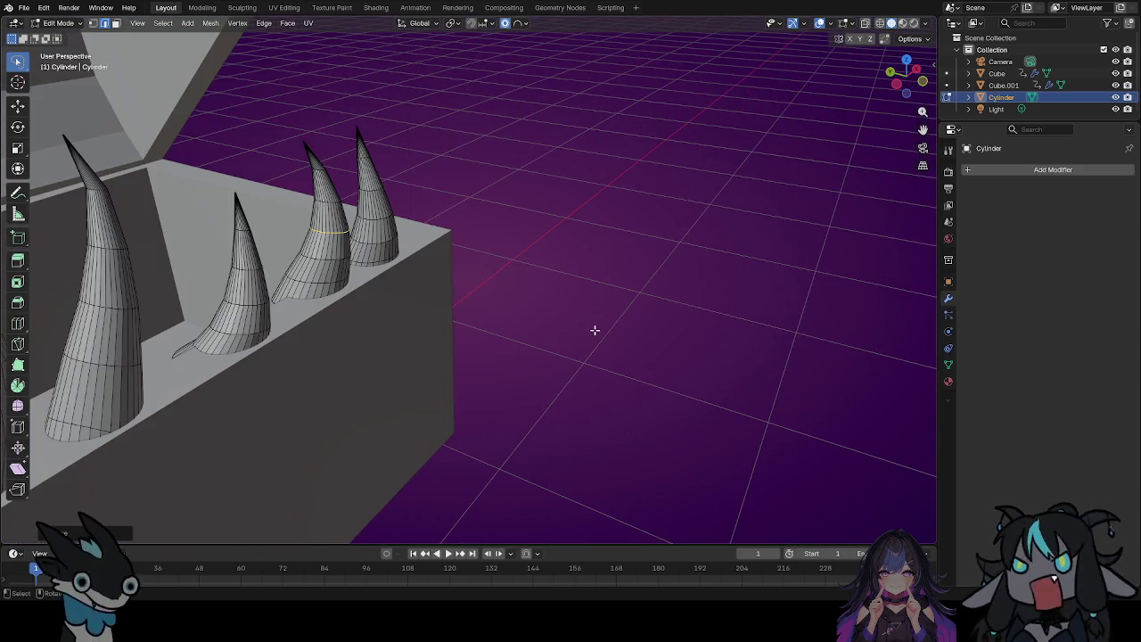
middle_drag(520, 259, 425, 293)
middle_drag(699, 167, 678, 206)
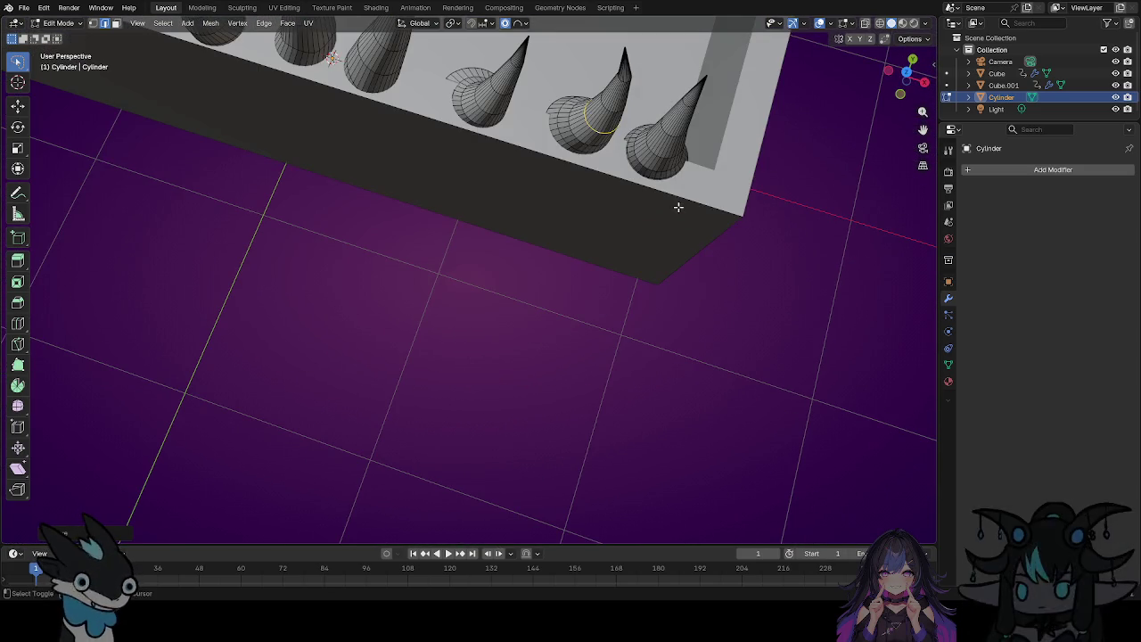
mouse_move(753, 163)
middle_down()
mouse_move(716, 300)
mouse_move(695, 233)
mouse_move(604, 264)
middle_up()
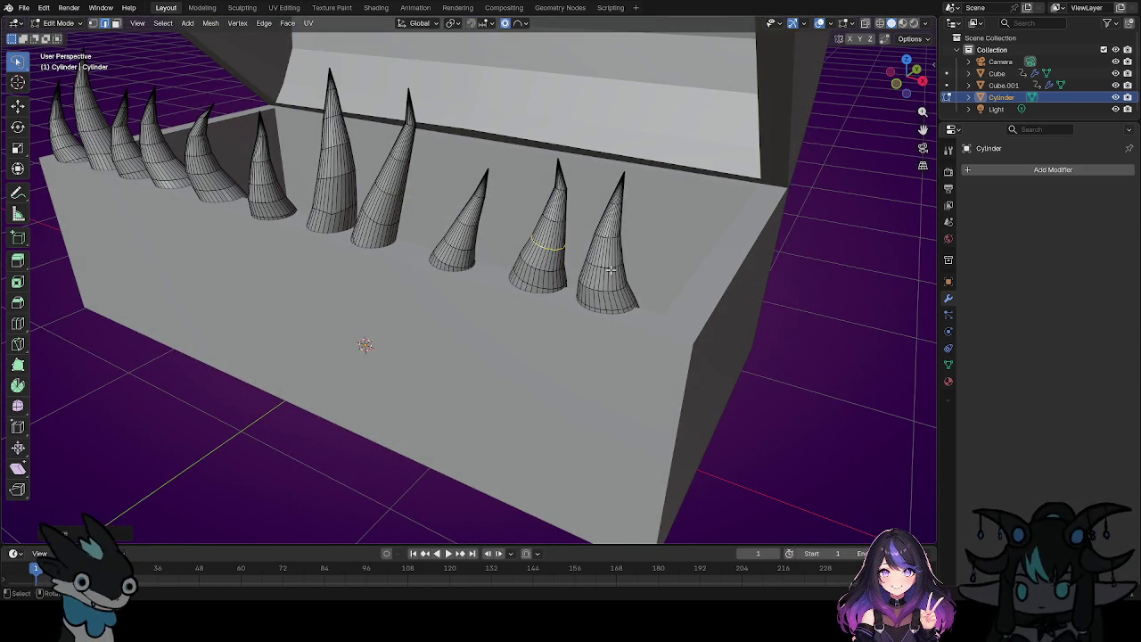
Select an edge ring near the rightmost cone's tip.
scroll(621, 244, up, 2)
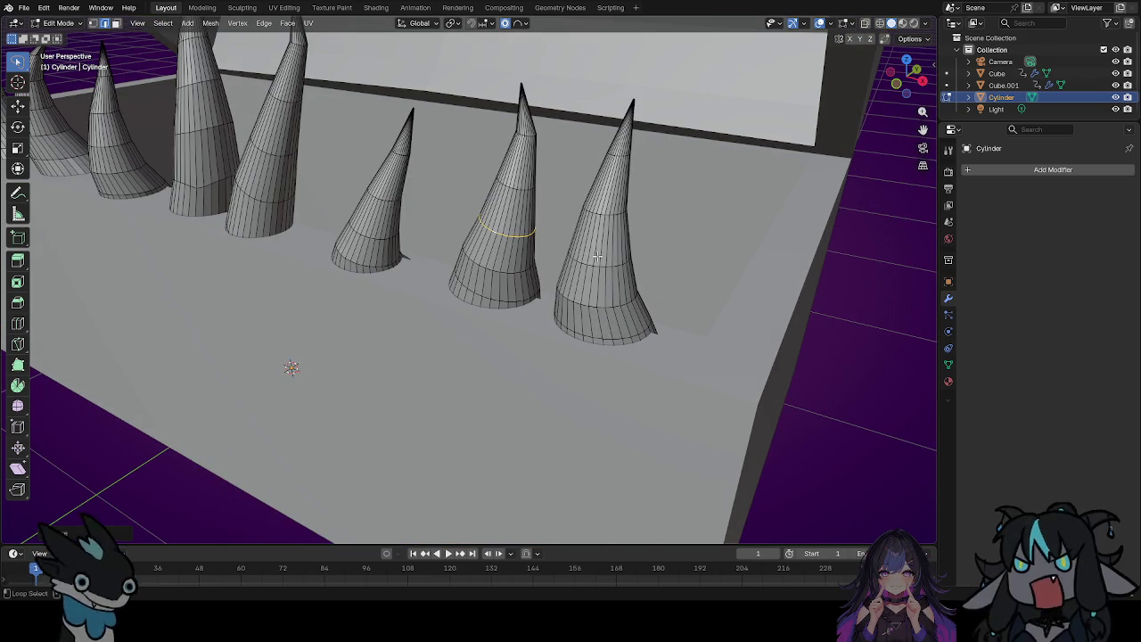
alt+click(598, 268)
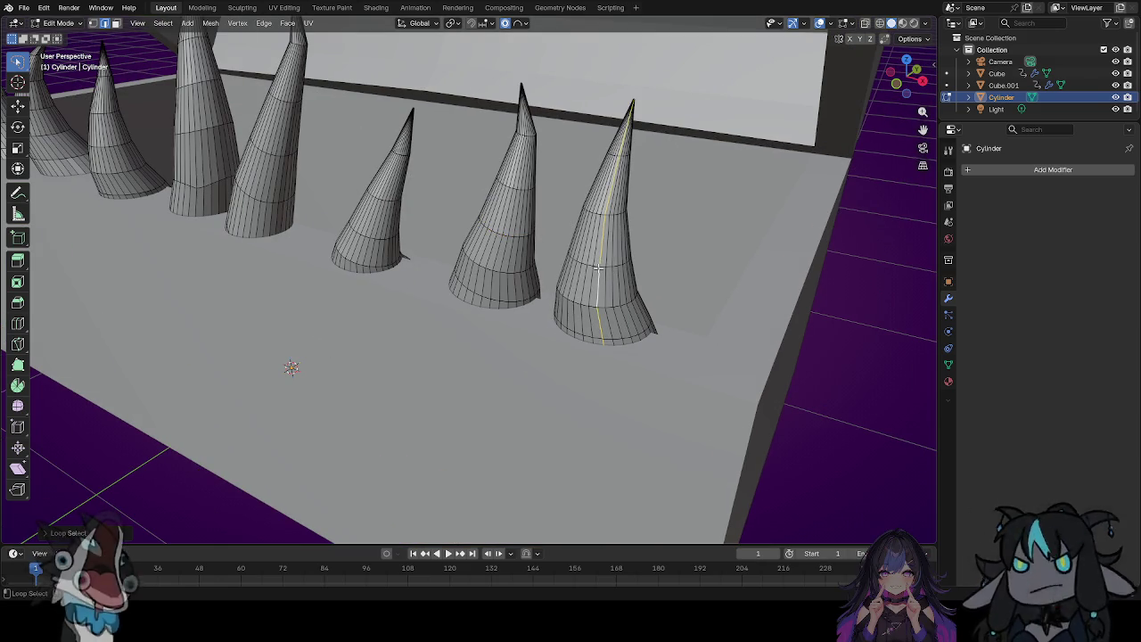
alt+click(617, 154)
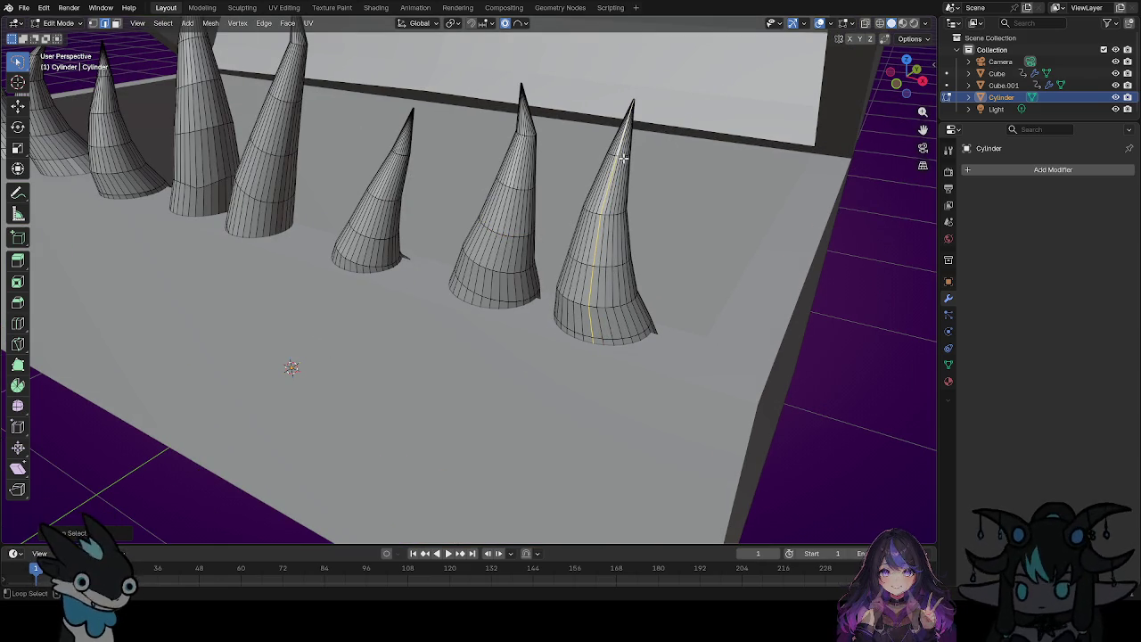
alt+click(624, 157)
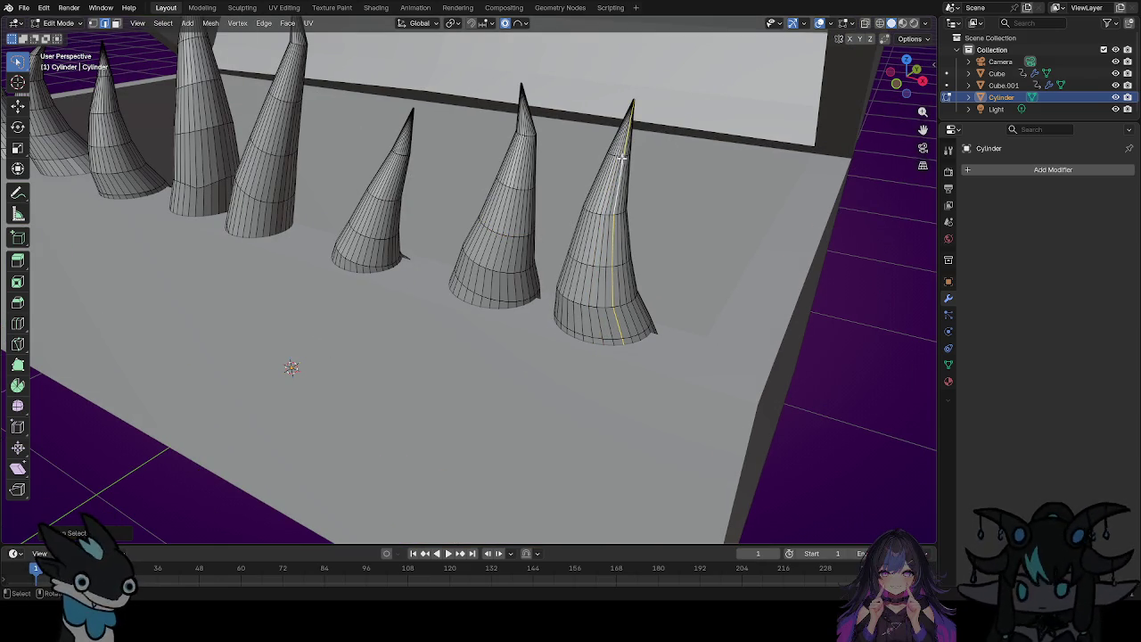
scroll(542, 167, up, 5)
scroll(575, 165, down, 3)
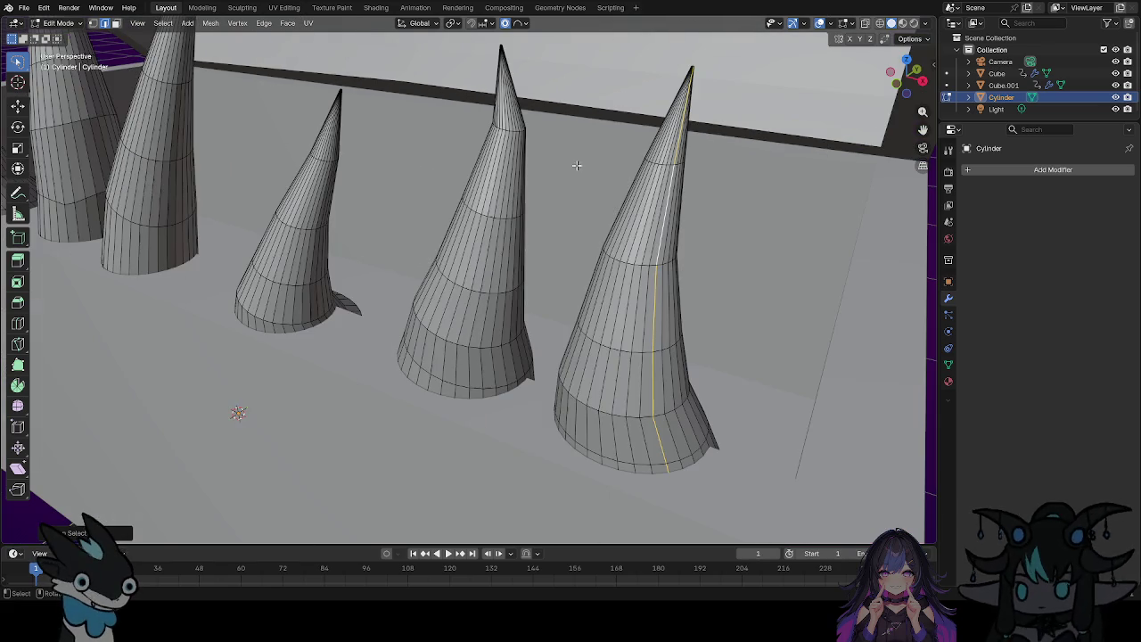
mouse_move(618, 197)
middle_down()
mouse_move(650, 252)
mouse_move(699, 214)
middle_up()
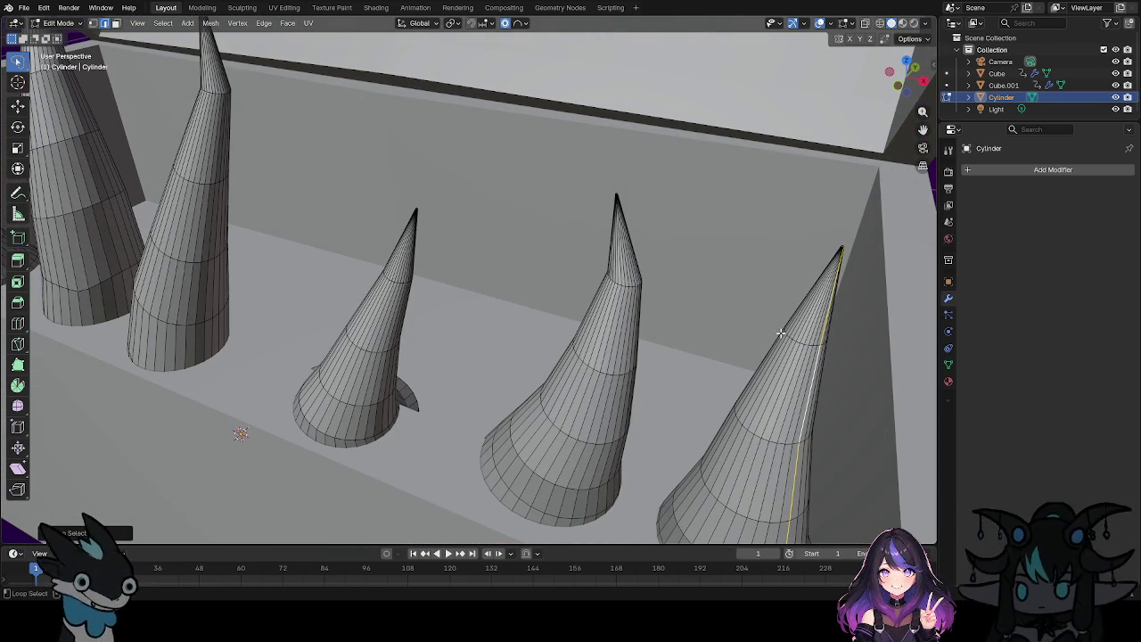
alt+click(808, 339)
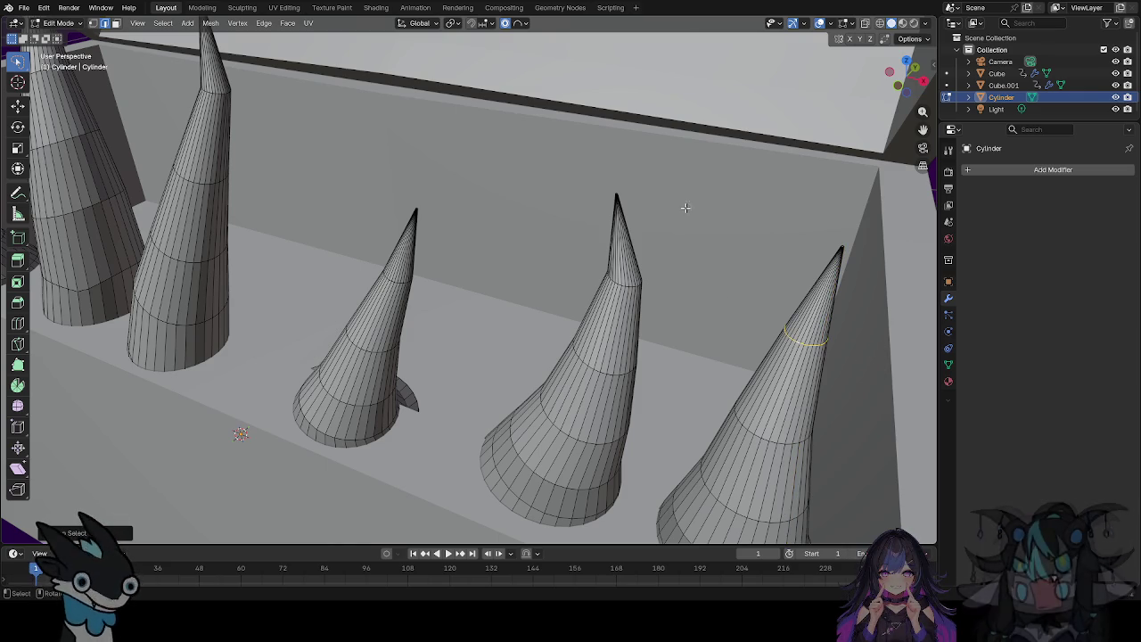
middle_drag(684, 202, 657, 168)
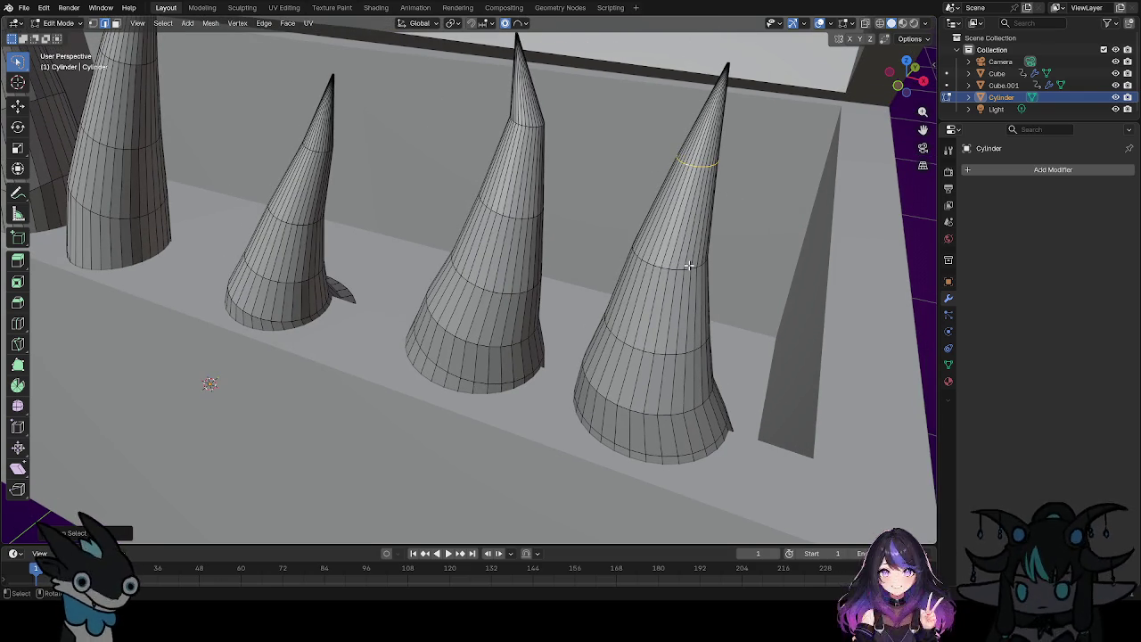
Bend the rightmost cone's tip over with a proportional grab, then pull back to view the chest.
key(r)
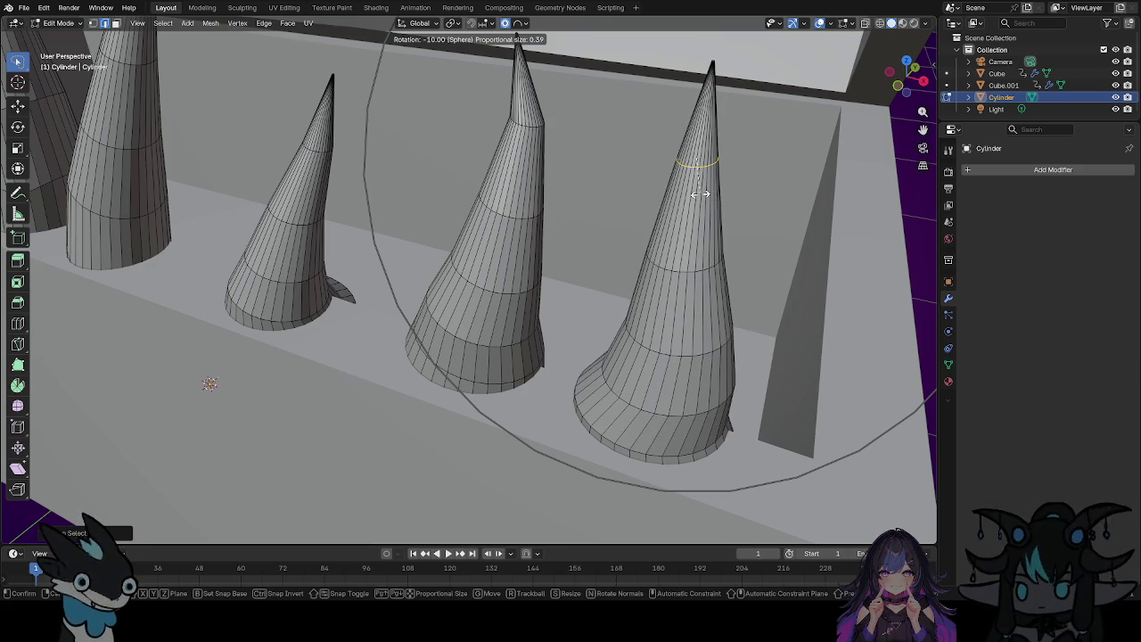
key(Escape)
key(g)
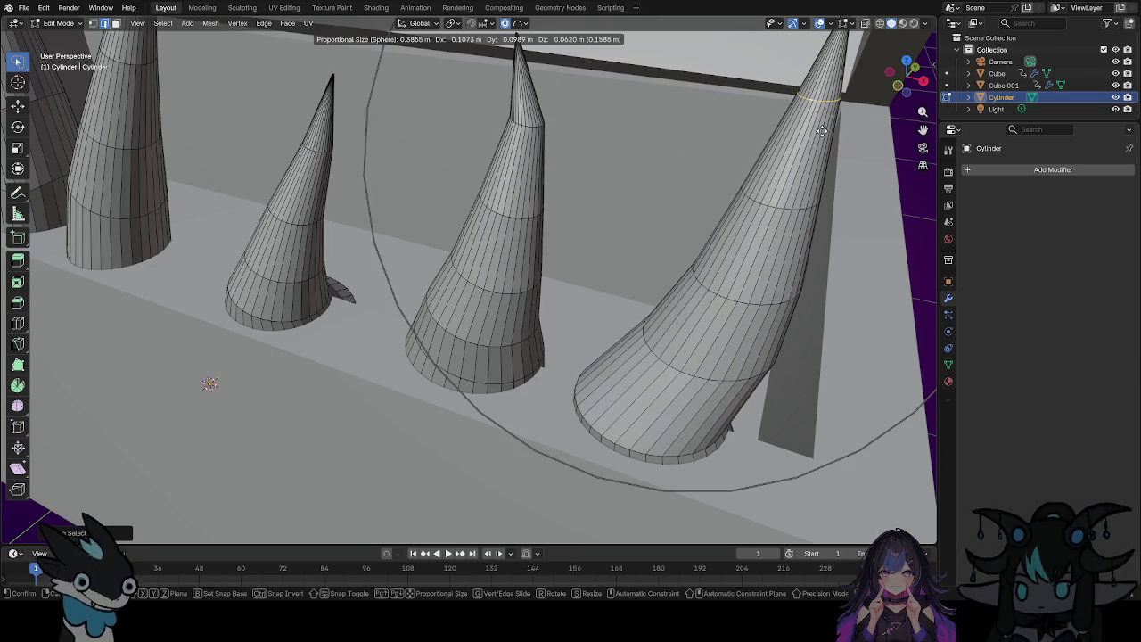
click(814, 160)
middle_drag(816, 156, 819, 145)
scroll(819, 145, down, 5)
mouse_move(819, 193)
middle_down()
mouse_move(841, 216)
mouse_move(827, 213)
mouse_move(873, 229)
middle_up()
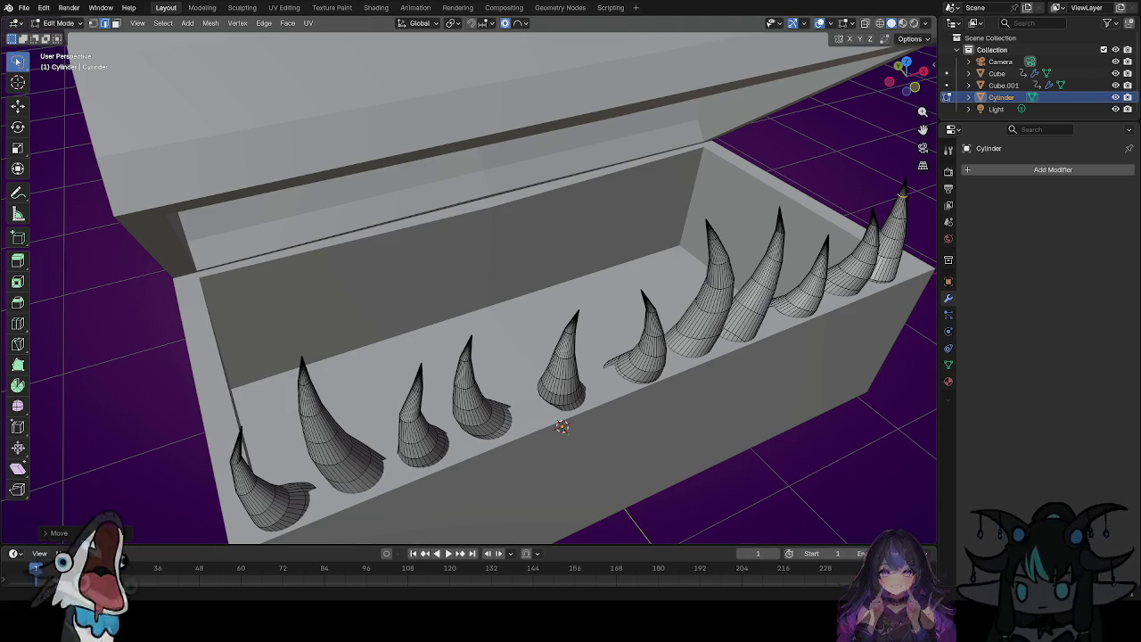
Orbit to a frontal view of the chest and switch to Material Preview shading.
mouse_move(533, 385)
middle_down()
mouse_move(615, 354)
mouse_move(711, 379)
mouse_move(693, 426)
mouse_move(553, 407)
mouse_move(544, 382)
mouse_move(555, 385)
middle_up()
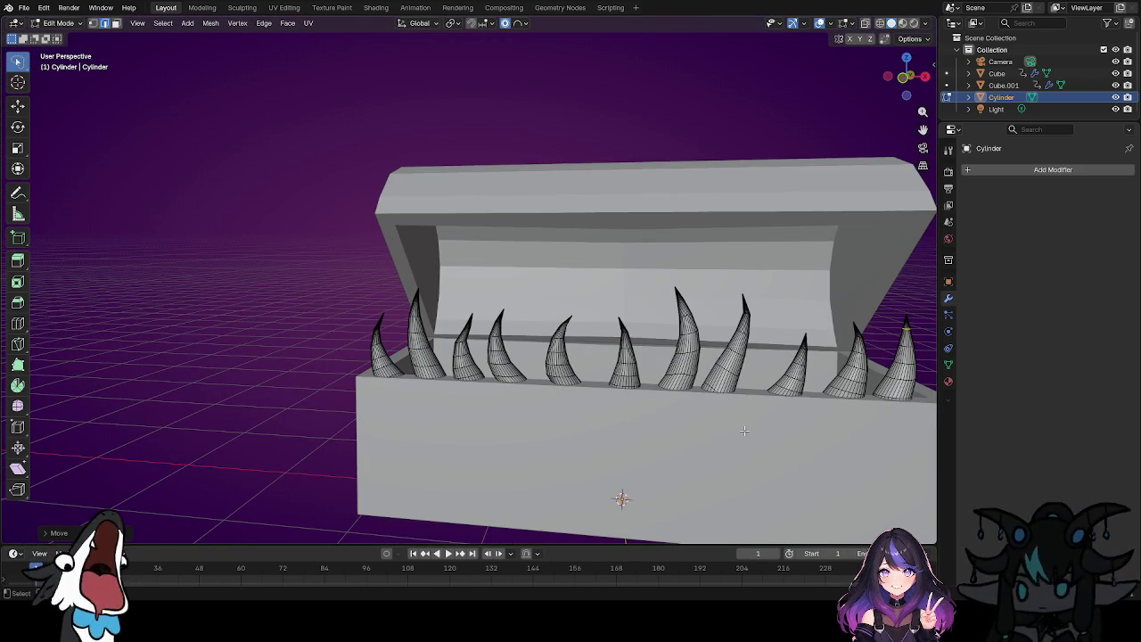
middle_drag(745, 411, 671, 171)
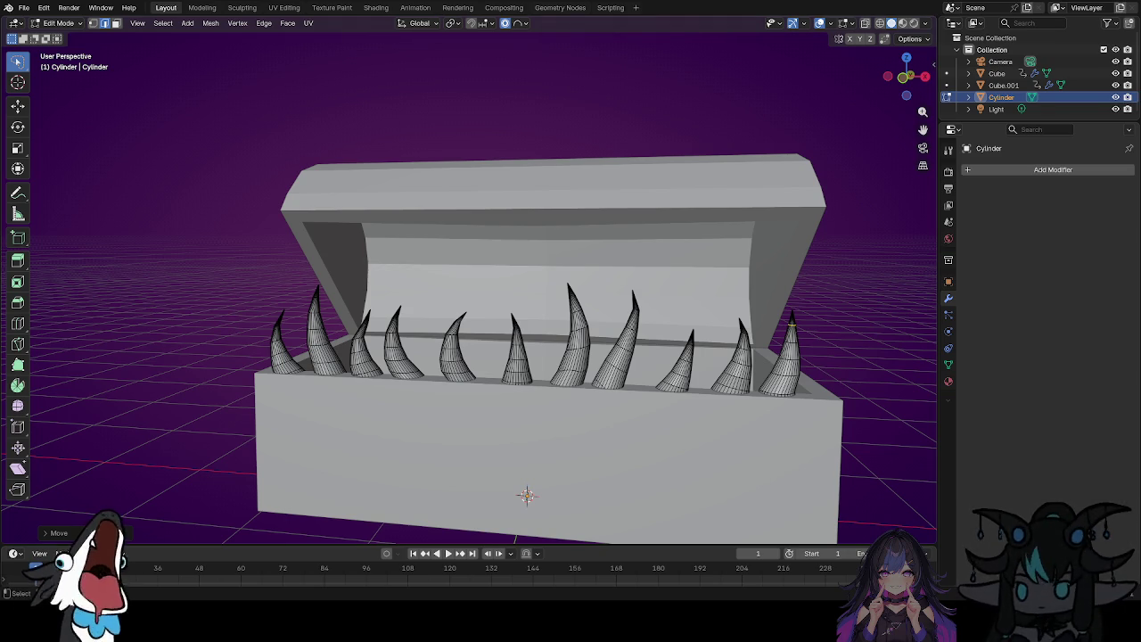
scroll(527, 496, up, 3)
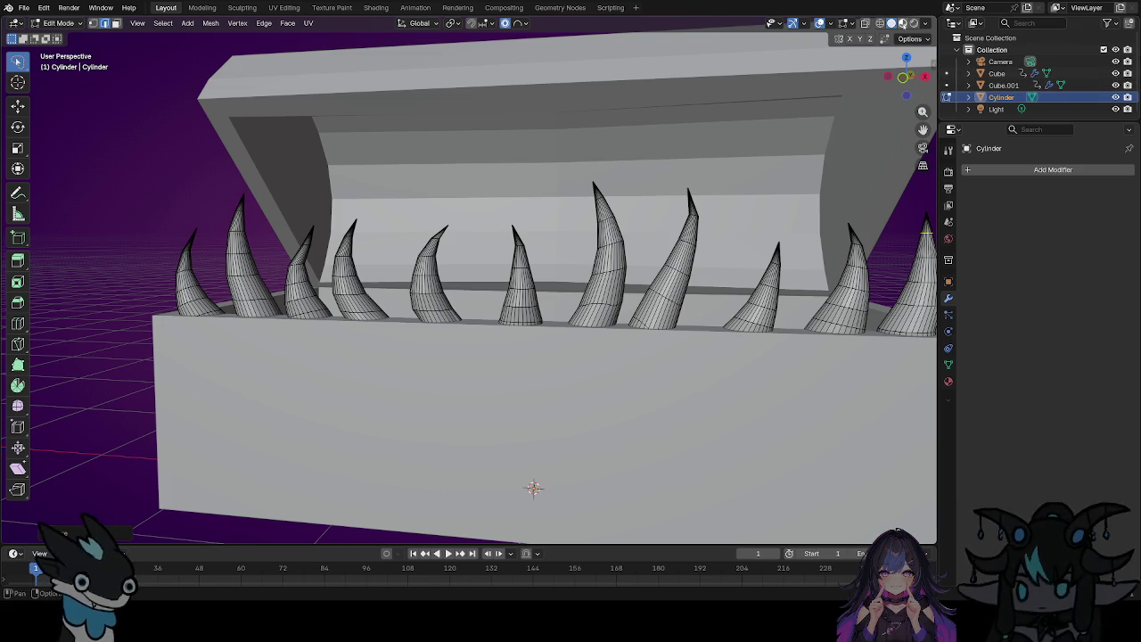
key(z)
key(2)
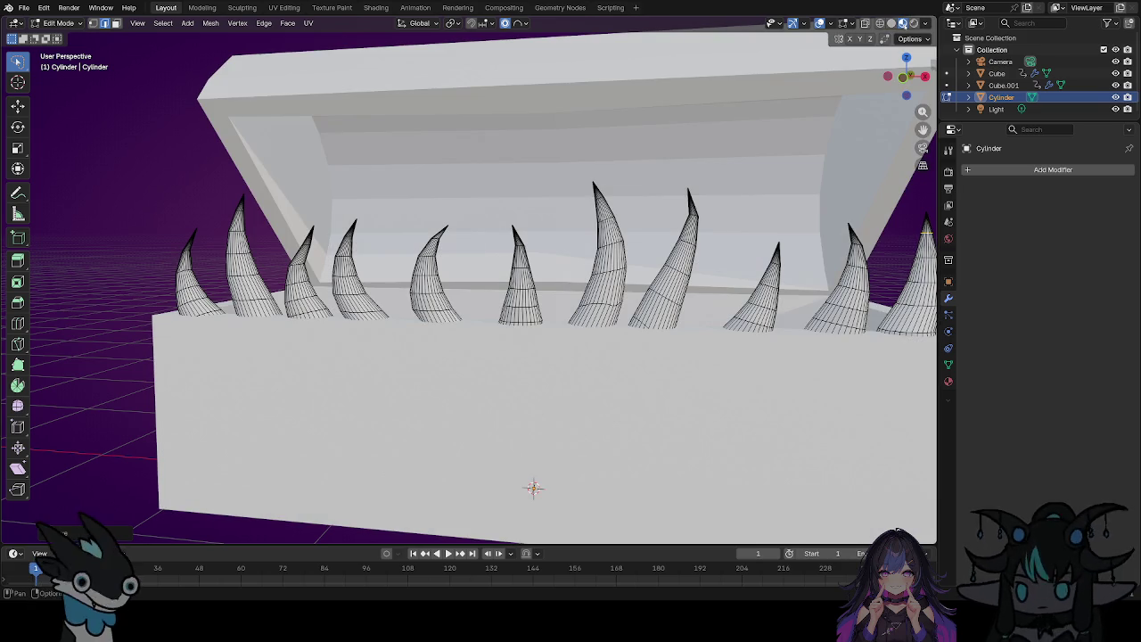
Try solid shading with MatCap then Studio lighting, and switch back to Material Preview.
click(892, 23)
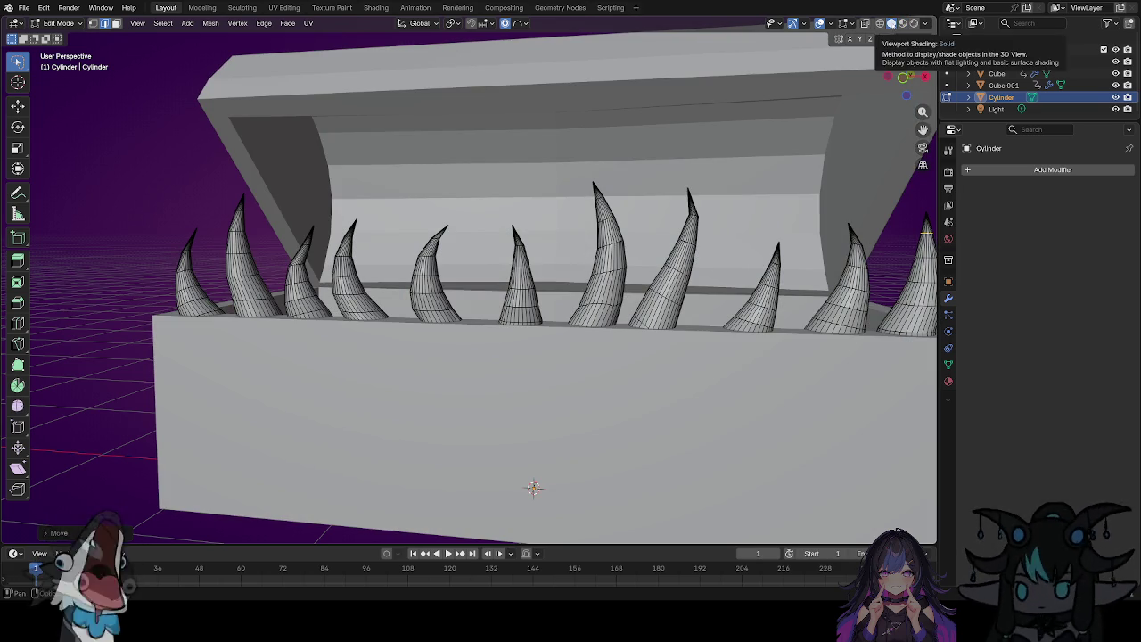
click(927, 23)
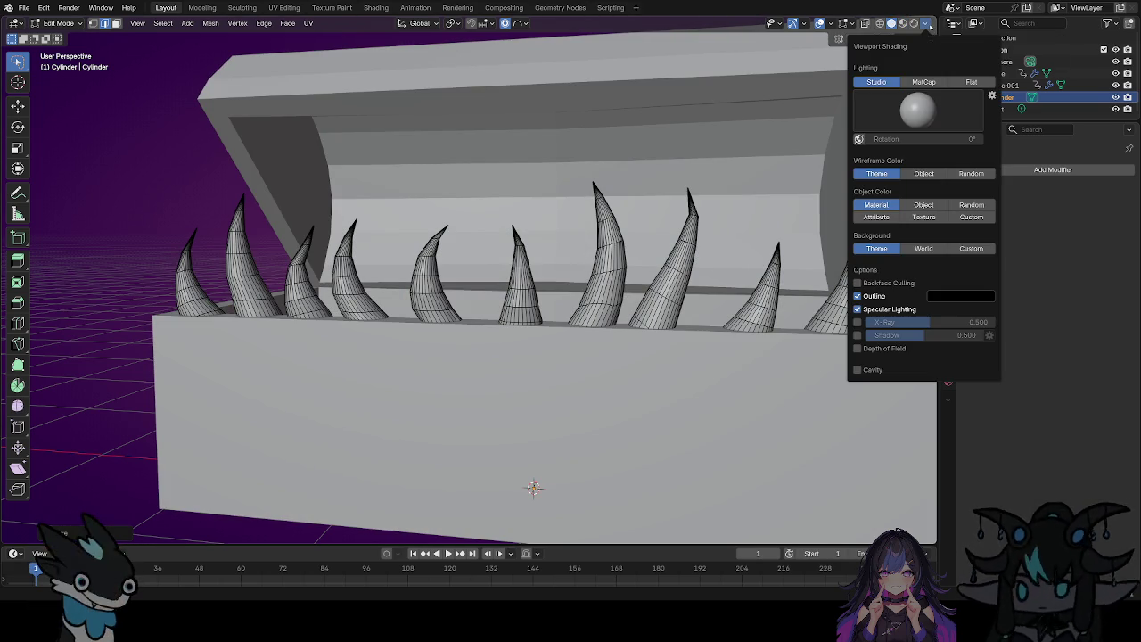
click(924, 82)
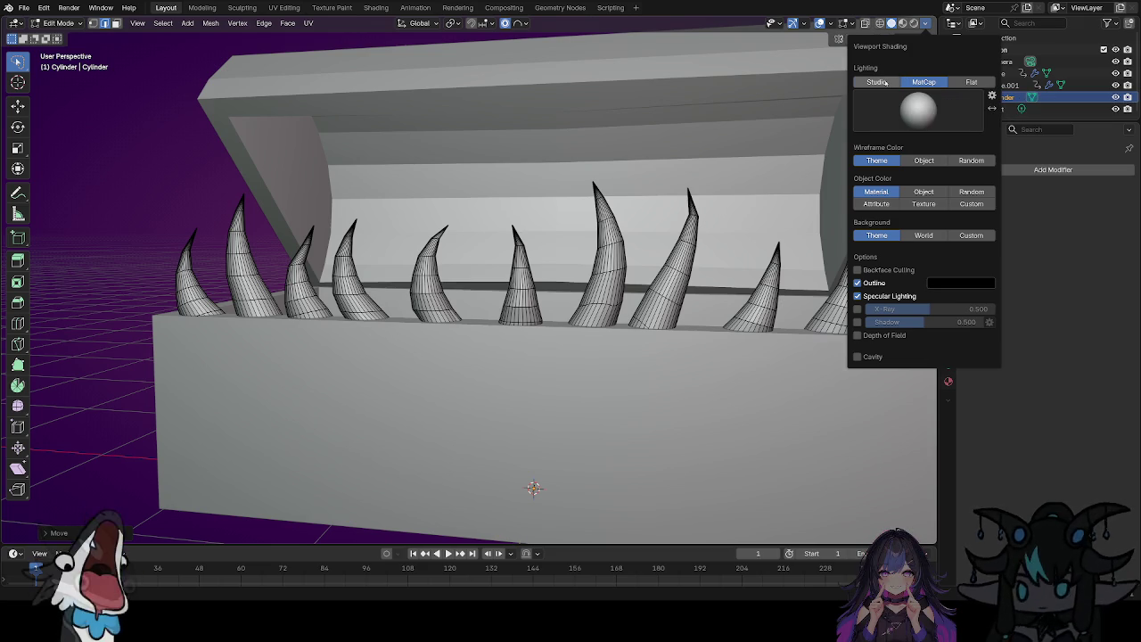
click(877, 82)
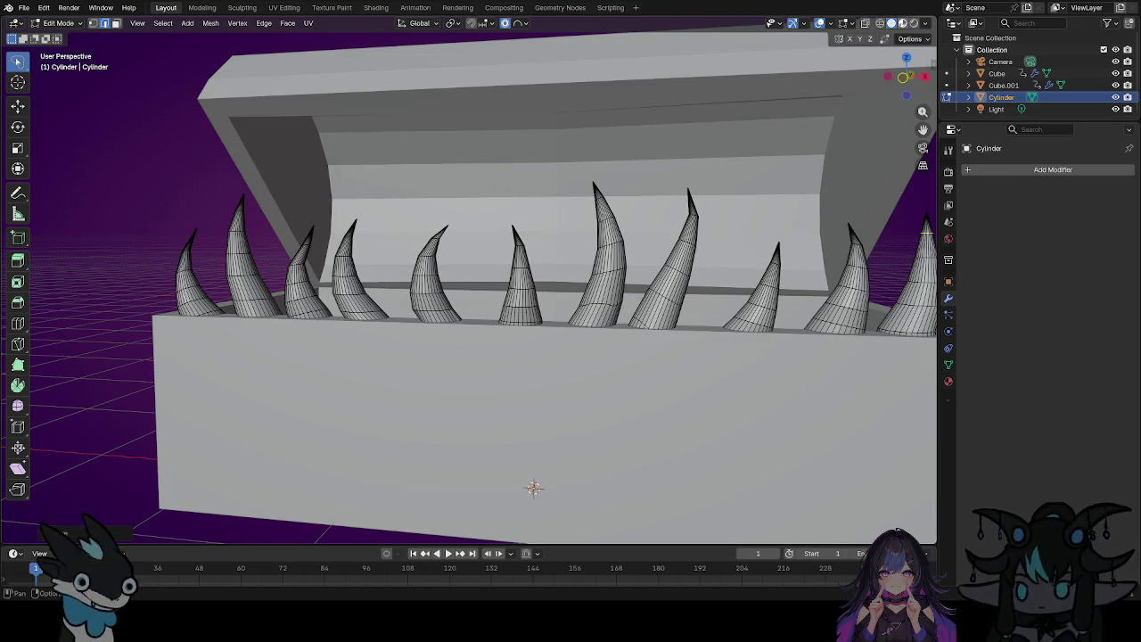
click(902, 23)
click(925, 23)
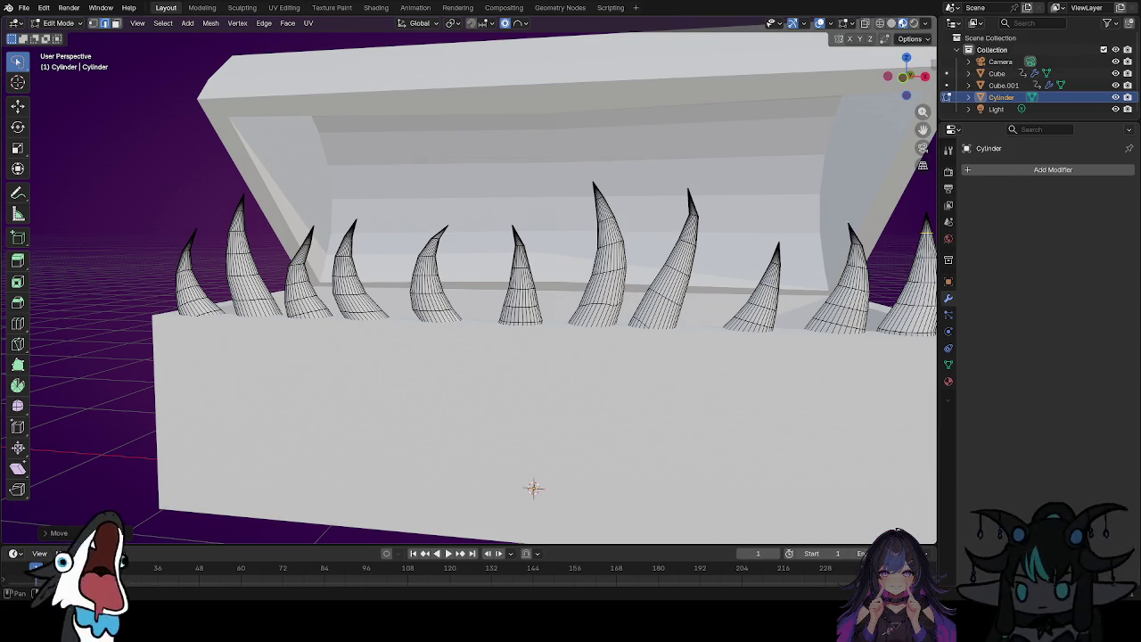
Return to solid shading with MatCap lighting and pick the rainbow-coloured matcap sphere.
click(891, 22)
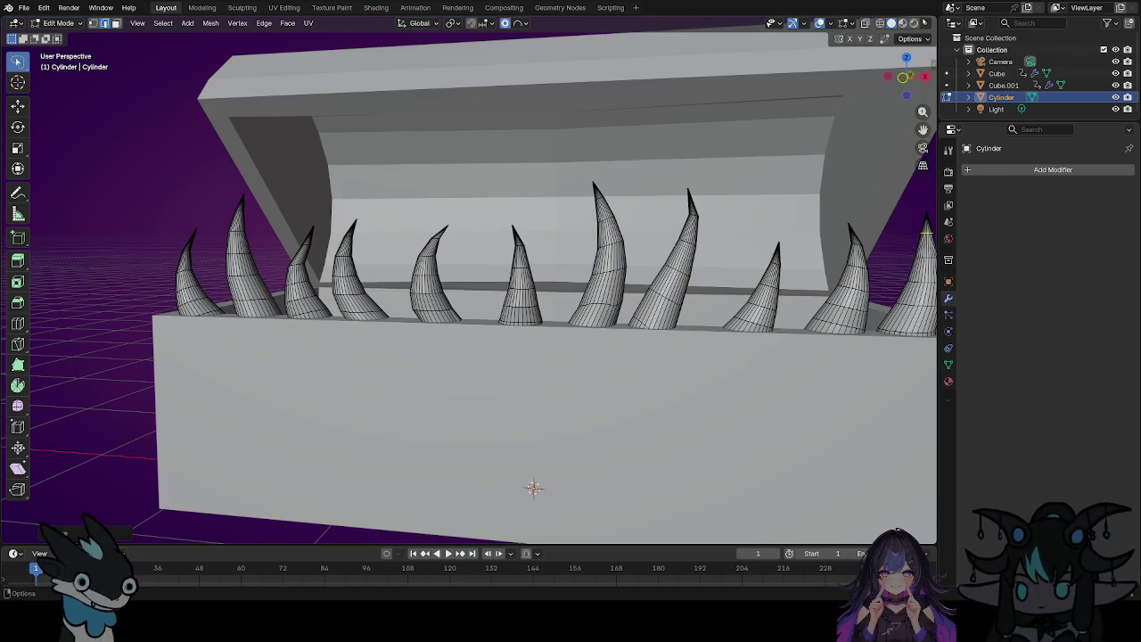
click(926, 23)
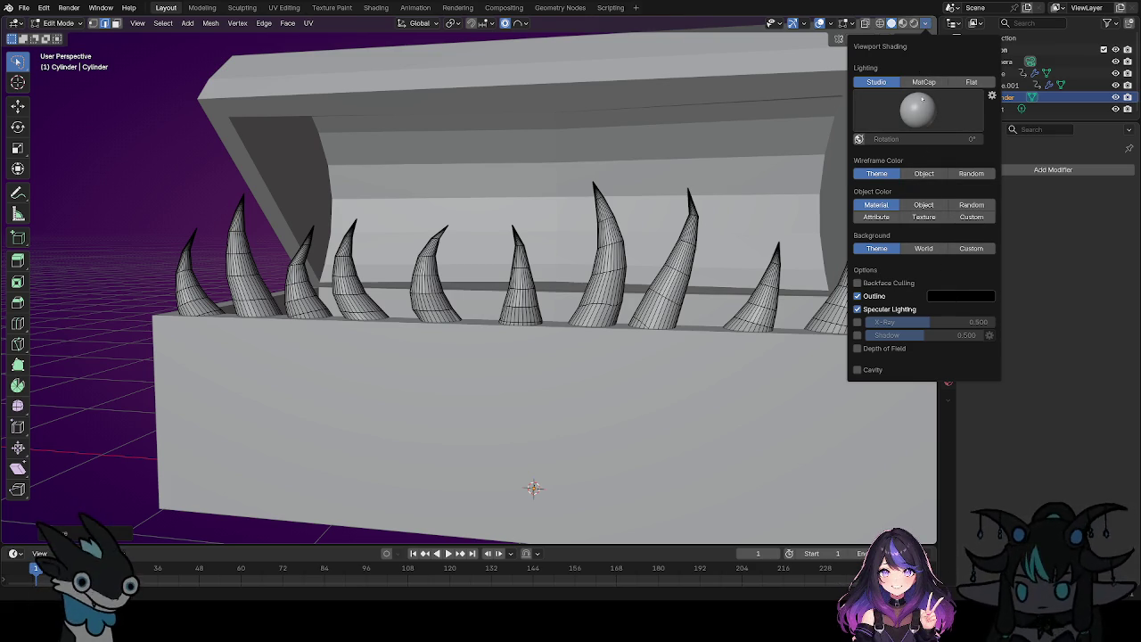
click(919, 105)
click(924, 82)
click(918, 107)
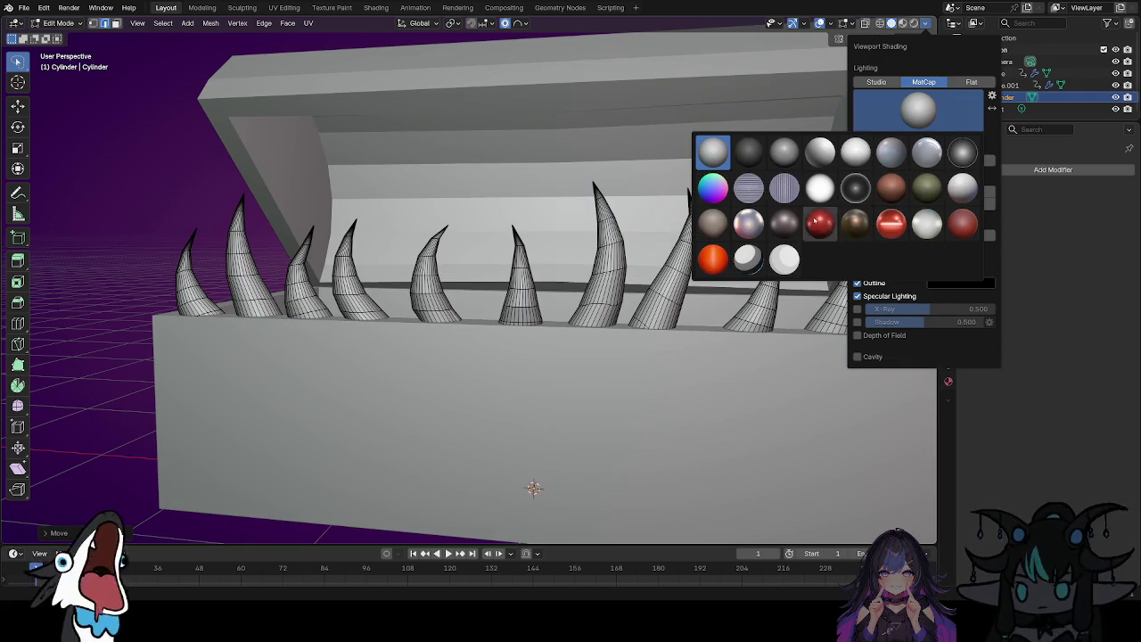
click(709, 191)
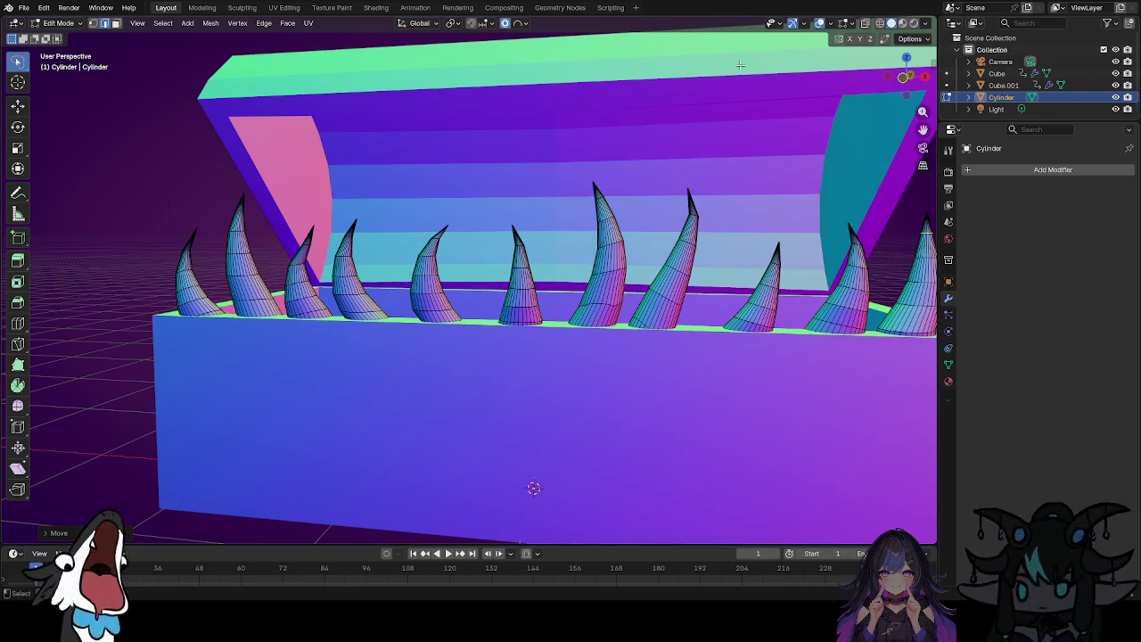
Frame the rainbow-matcap chest from the front-left, then select all the horn teeth.
middle_drag(592, 208, 605, 282)
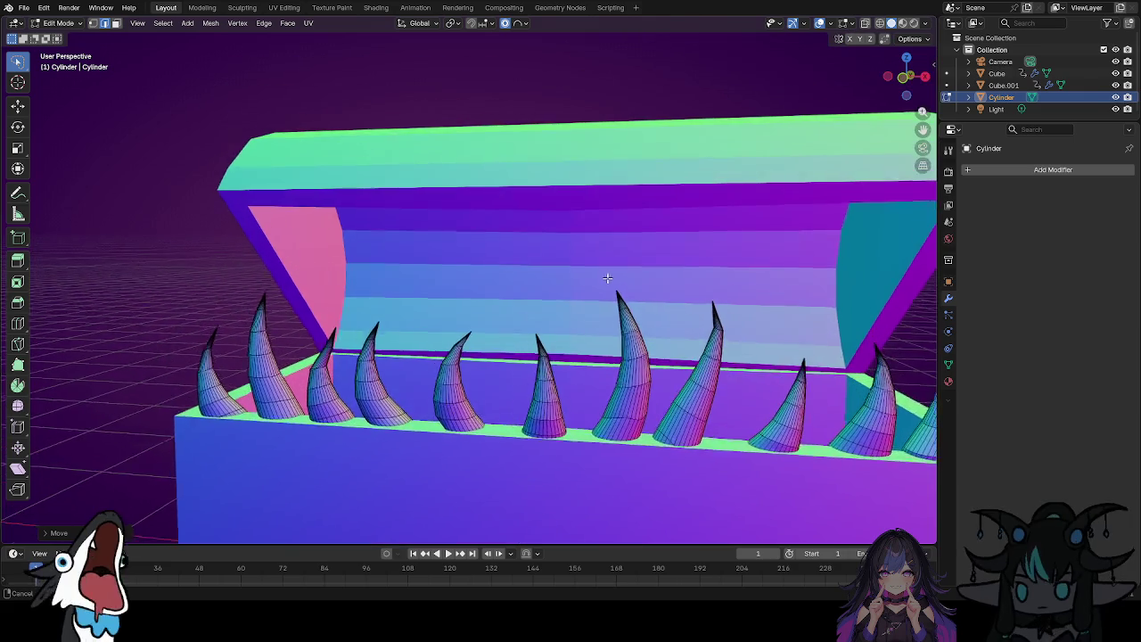
scroll(605, 282, down, 3)
mouse_move(742, 350)
middle_down()
mouse_move(796, 358)
mouse_move(805, 395)
mouse_move(752, 420)
mouse_move(688, 426)
middle_up()
scroll(684, 425, up, 2)
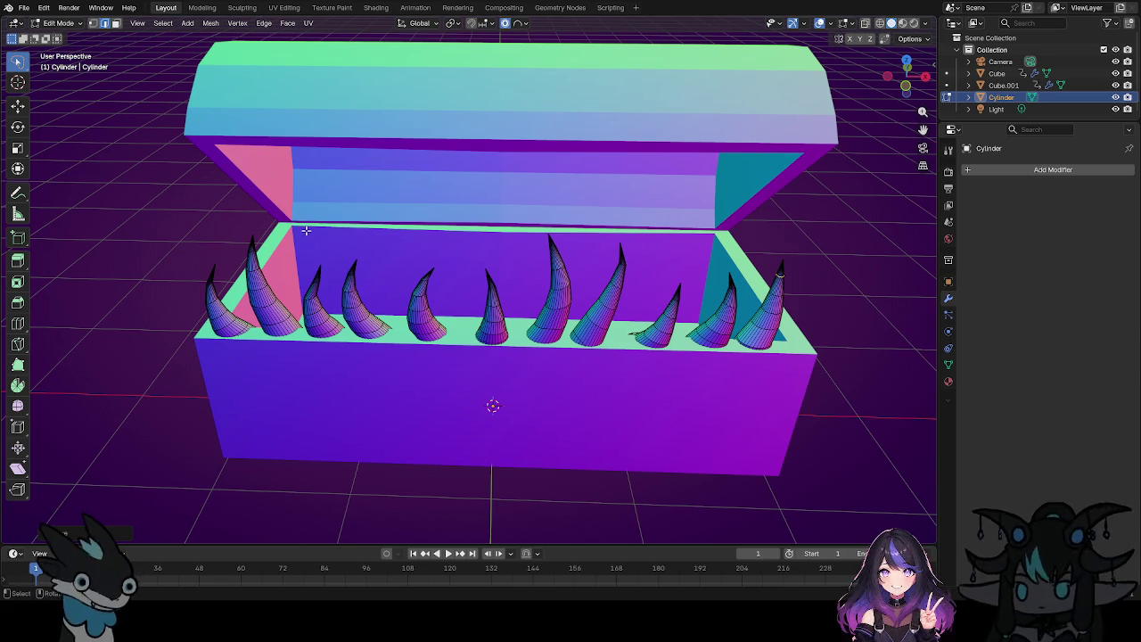
key(a)
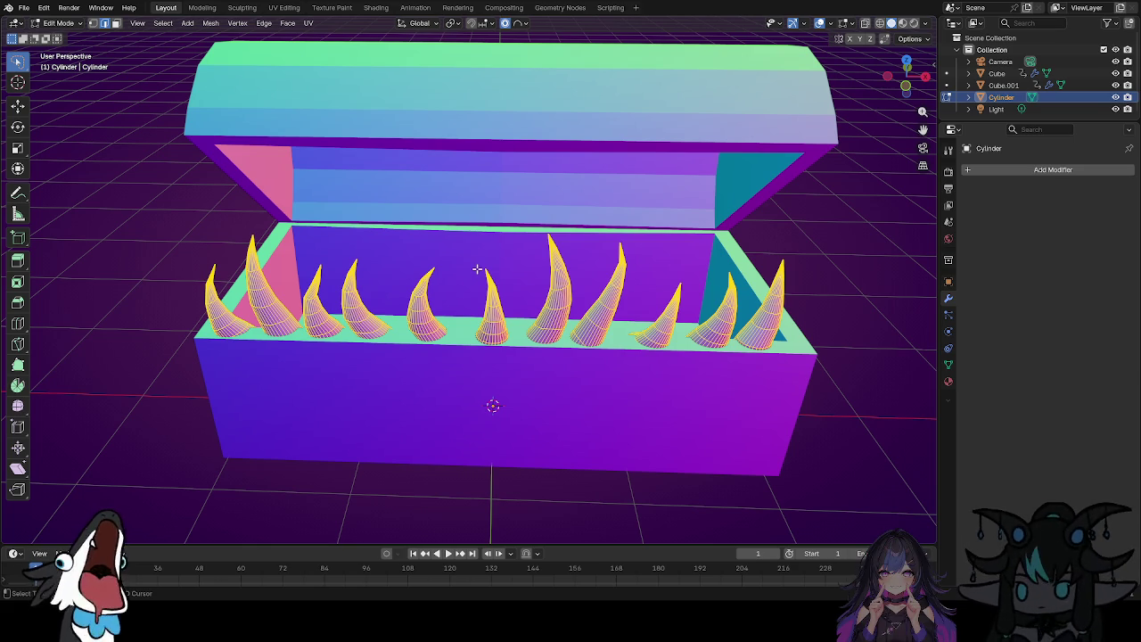
Duplicate the eleven horn teeth in place and start moving the copy upward.
key(g)
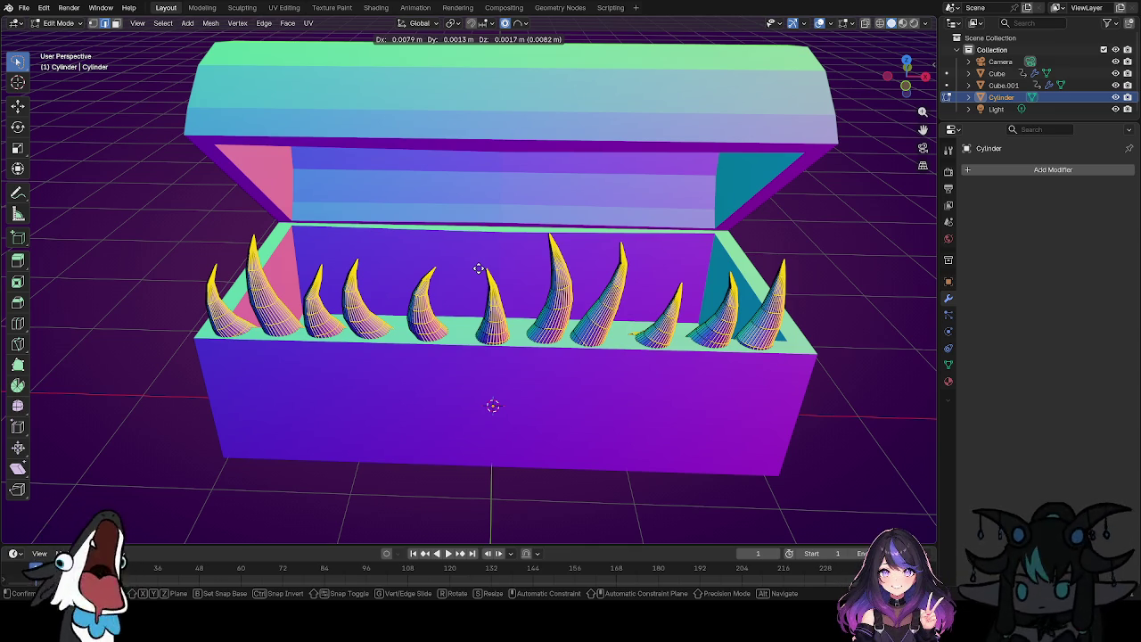
key(g)
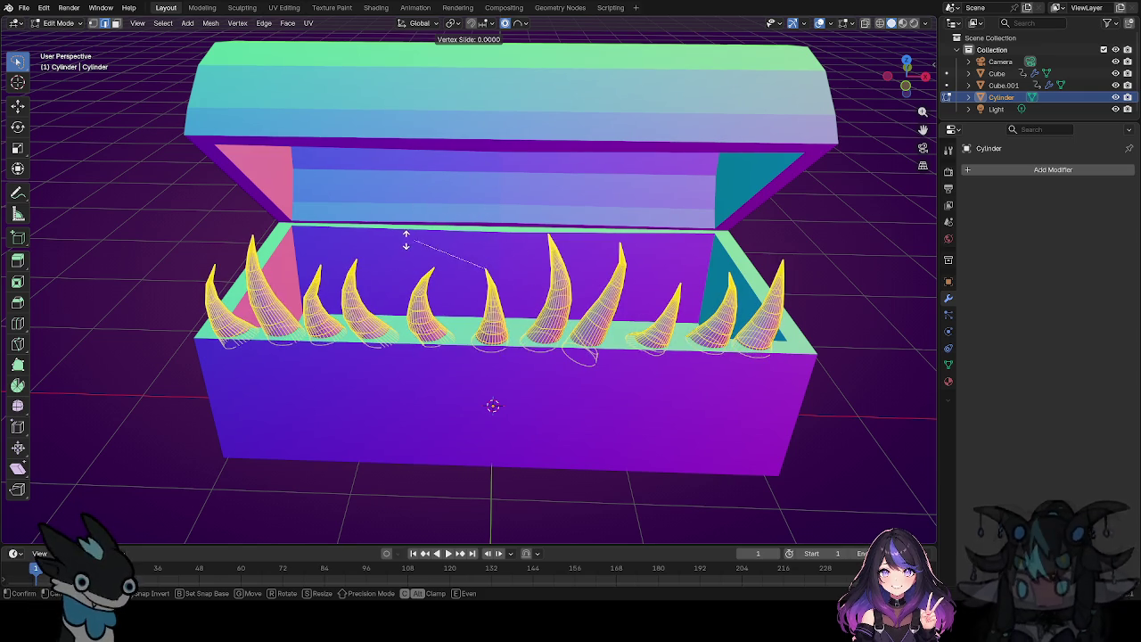
key(Escape)
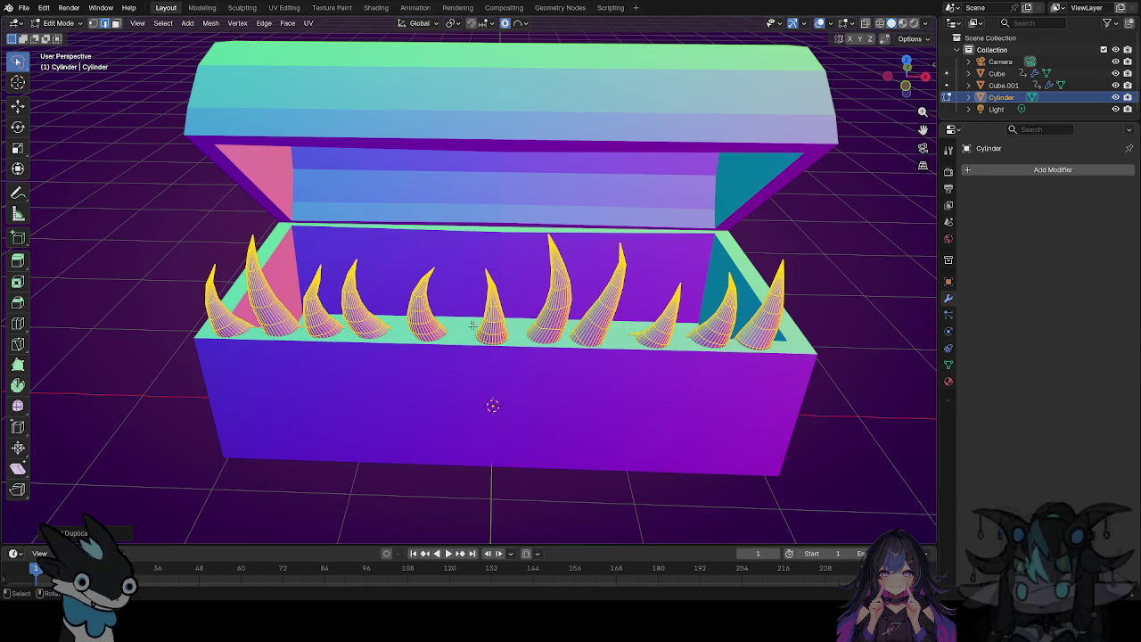
key(g)
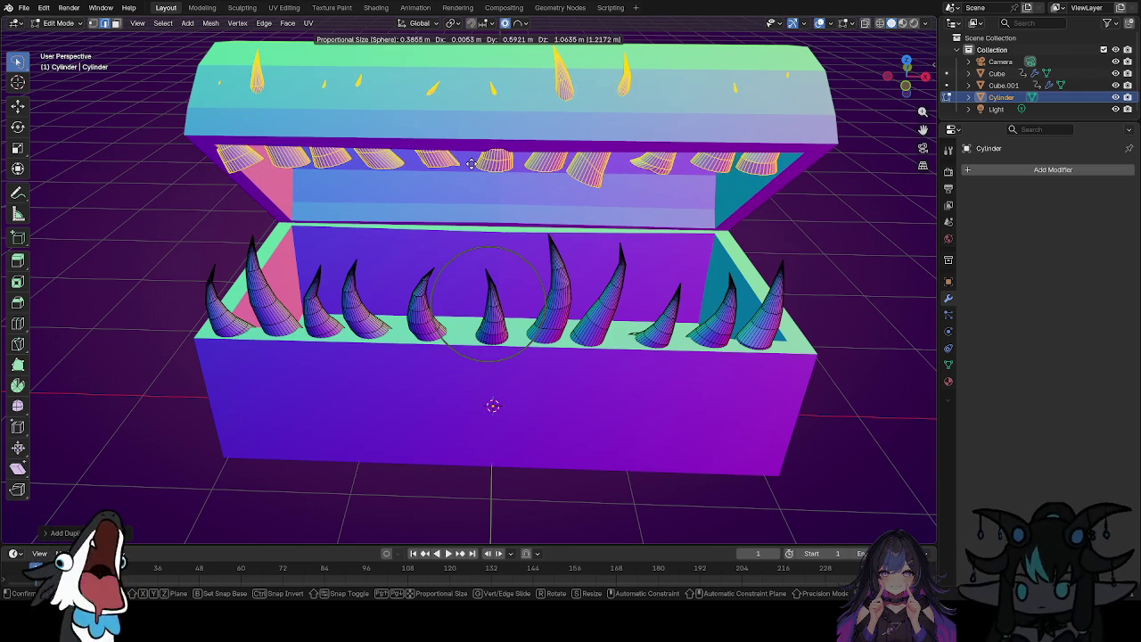
Raise the duplicated teeth straight up along Z, then view the chest from above.
key(z)
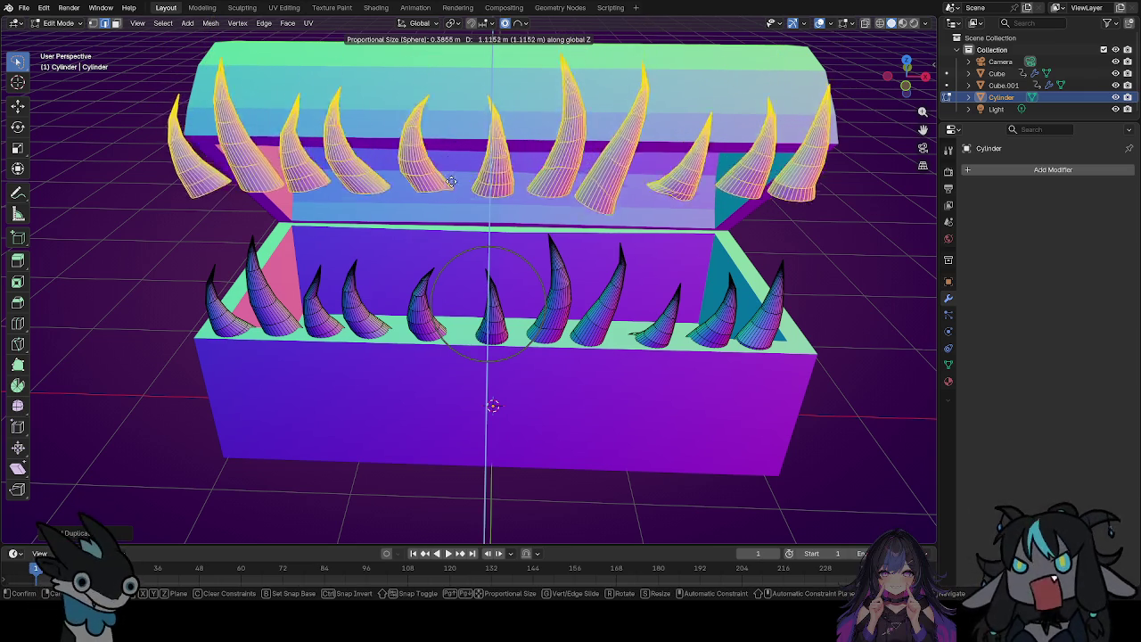
click(509, 135)
middle_drag(375, 233, 475, 216)
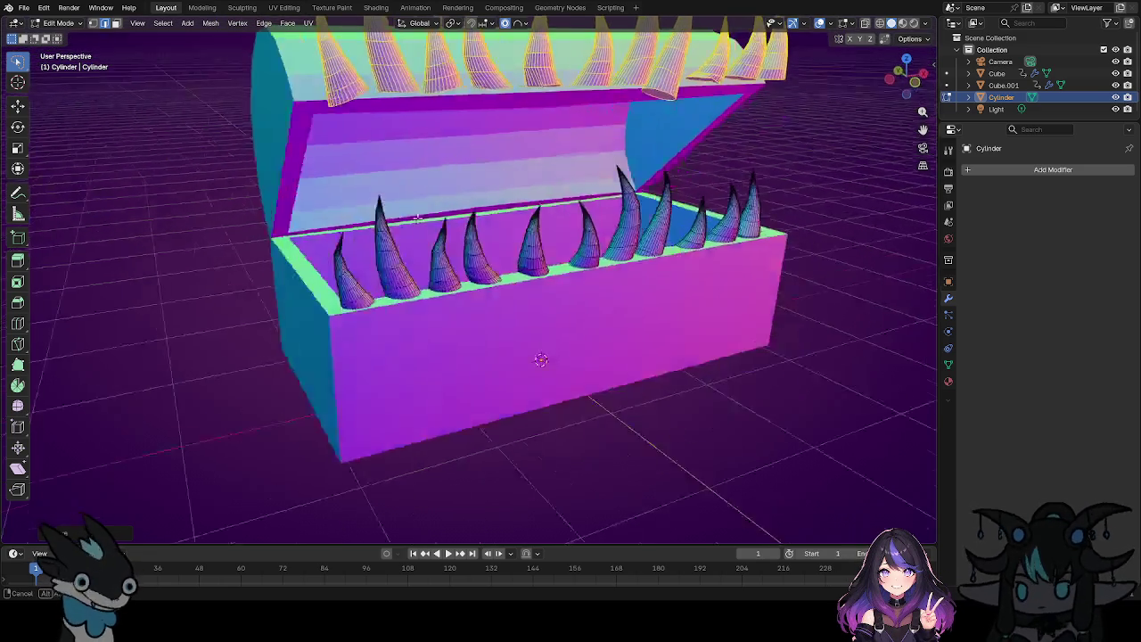
mouse_move(668, 125)
middle_down()
mouse_move(630, 205)
mouse_move(660, 116)
mouse_move(620, 255)
middle_up()
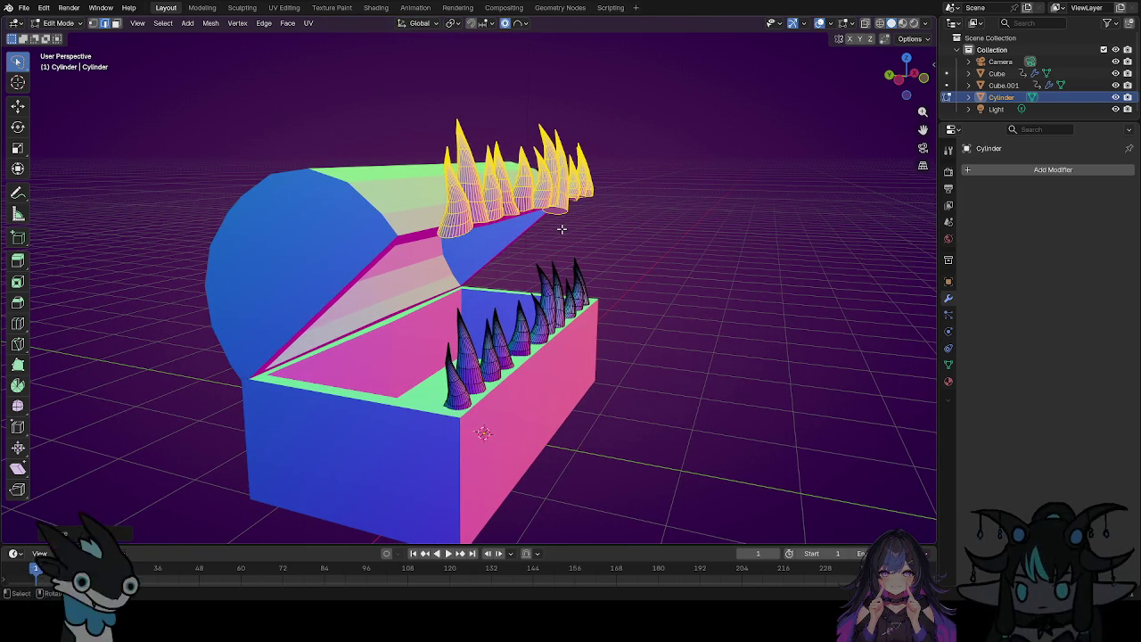
Flip the raised teeth 180° around the Y axis so they point down.
key(r)
key(y)
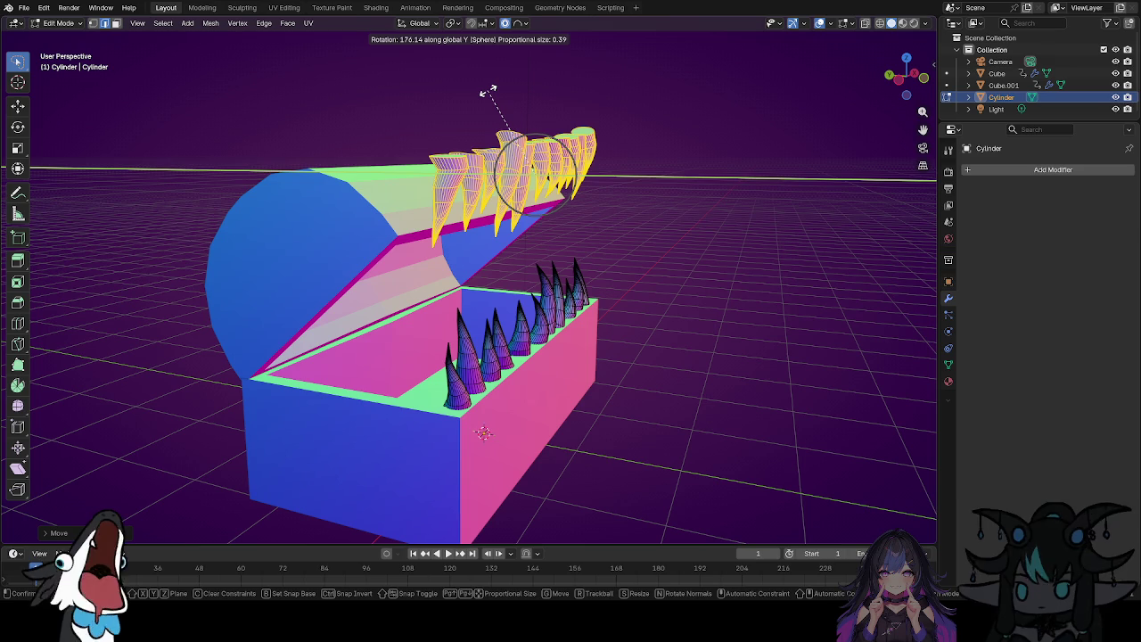
text(180)
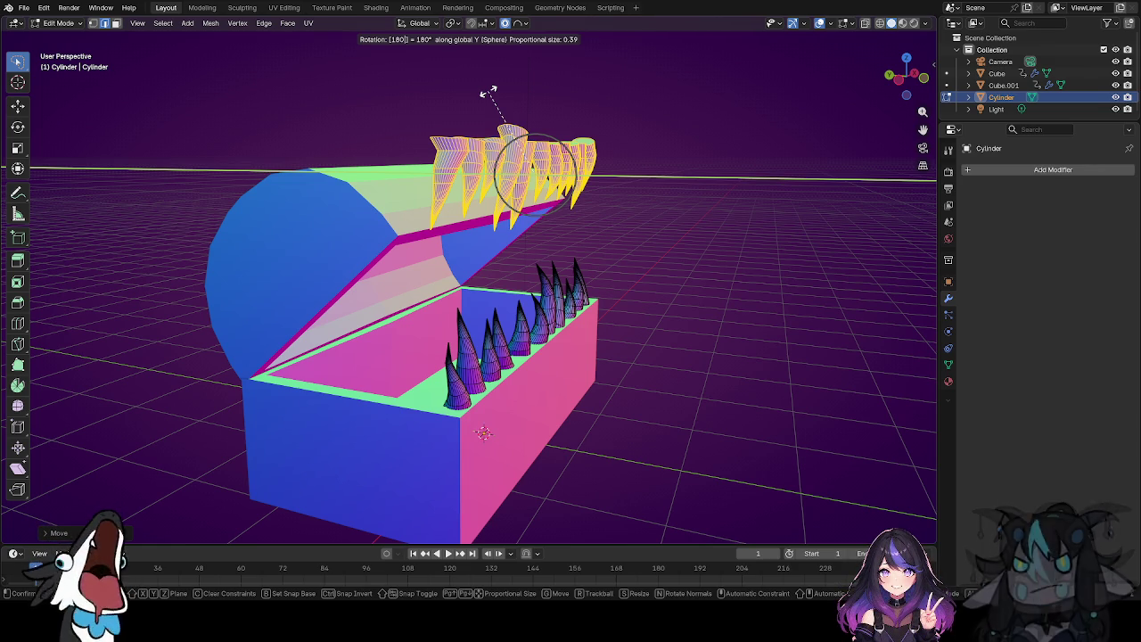
key(Return)
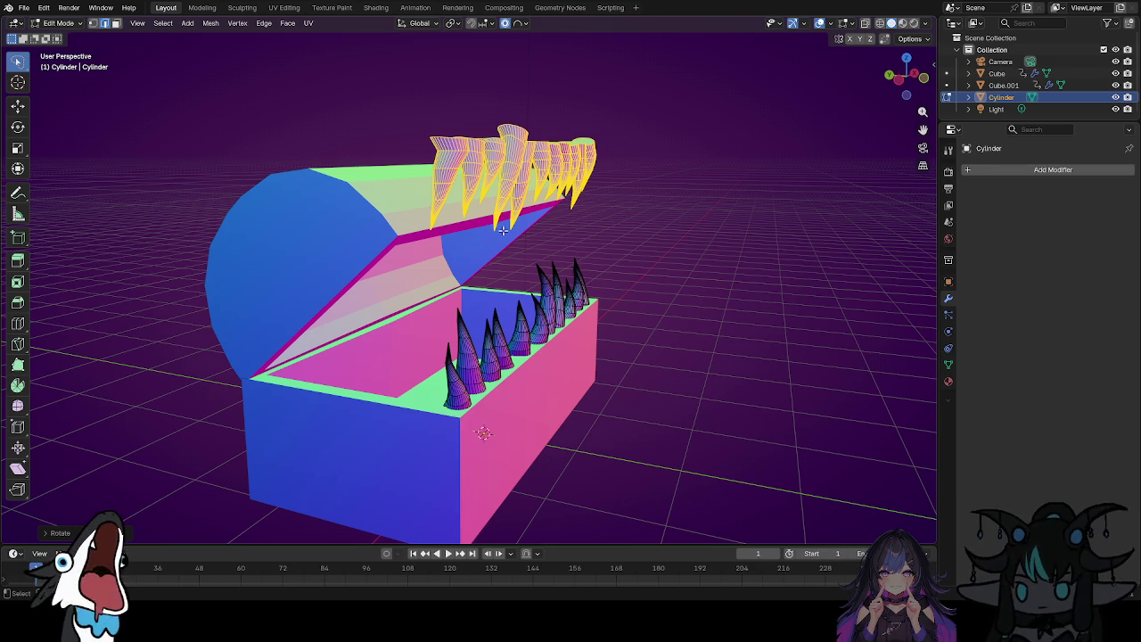
Shift the upper teeth vertically, then along Y closer under the lid.
key(g)
key(z)
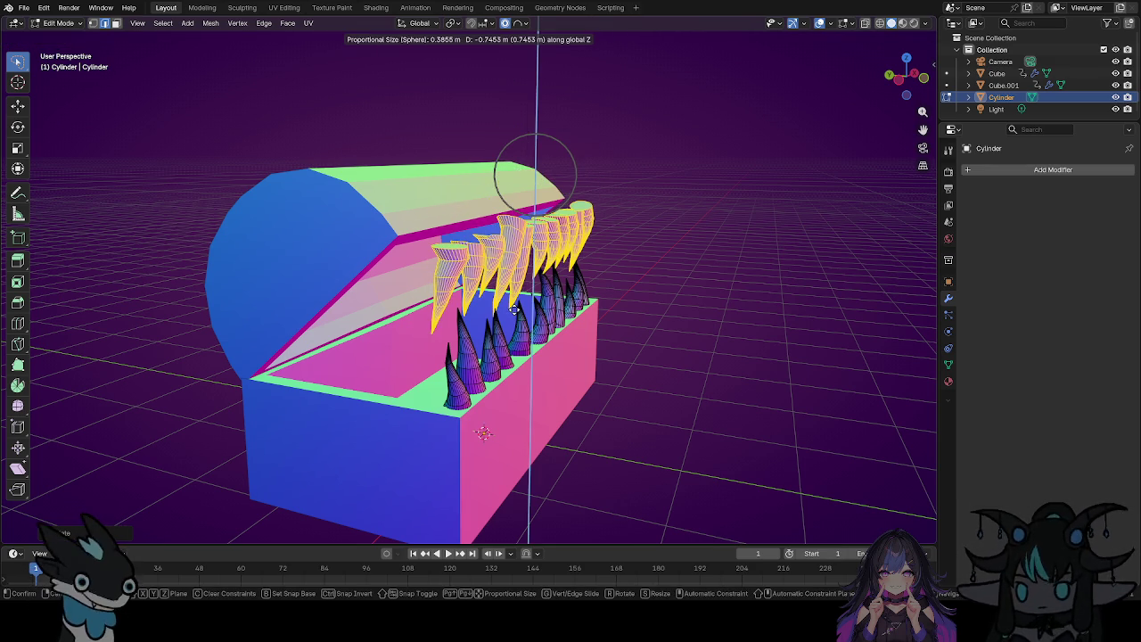
key(Return)
key(g)
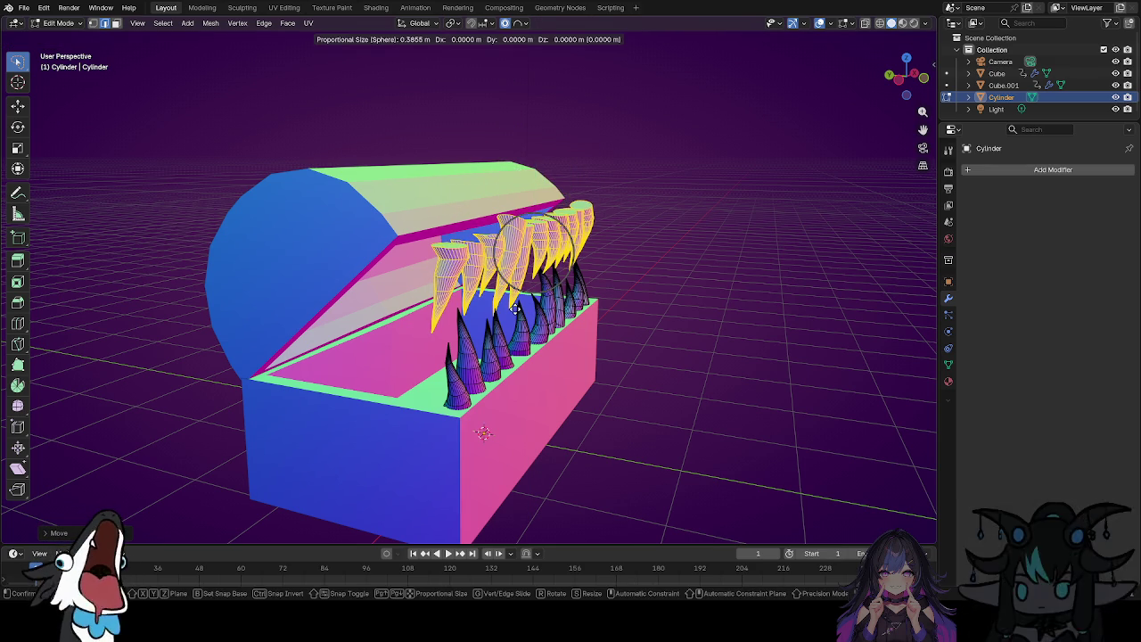
key(y)
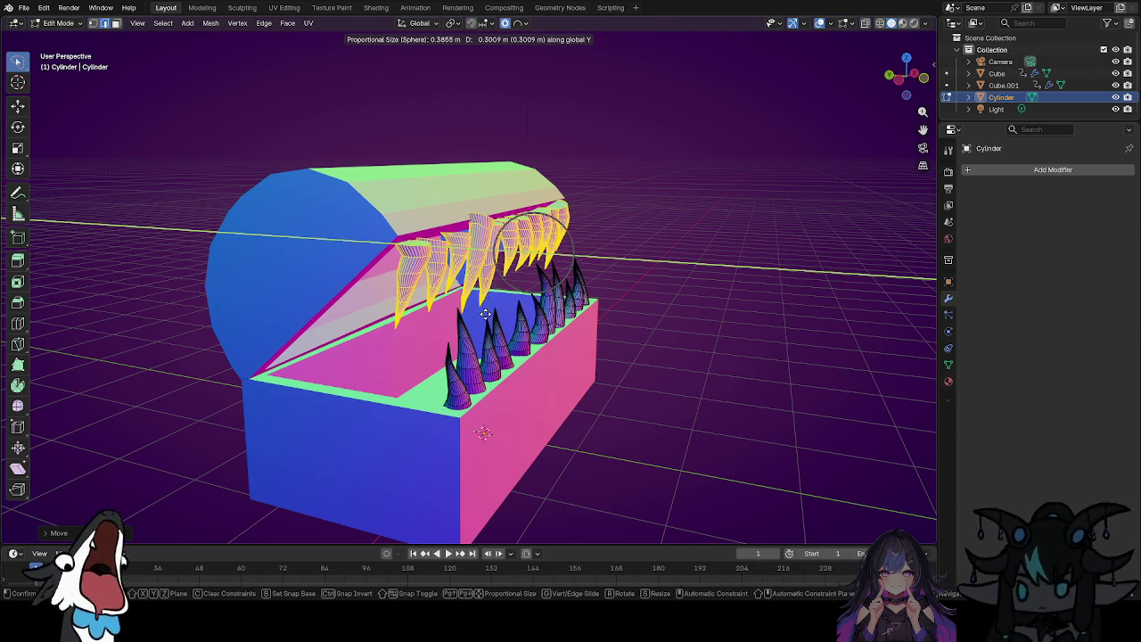
click(463, 316)
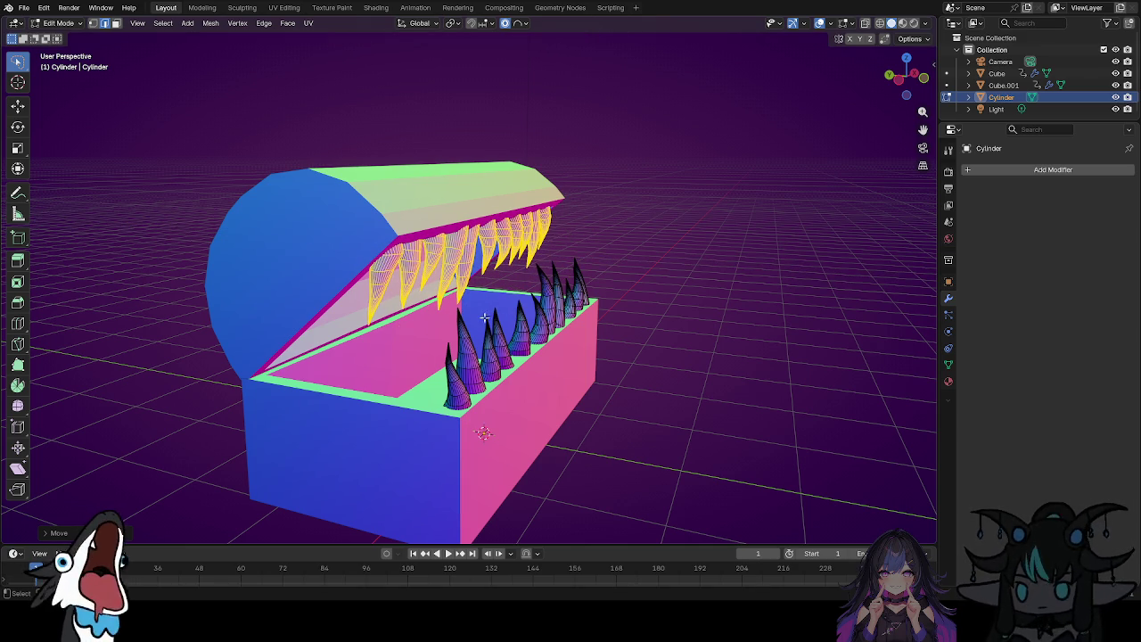
scroll(577, 312, up, 3)
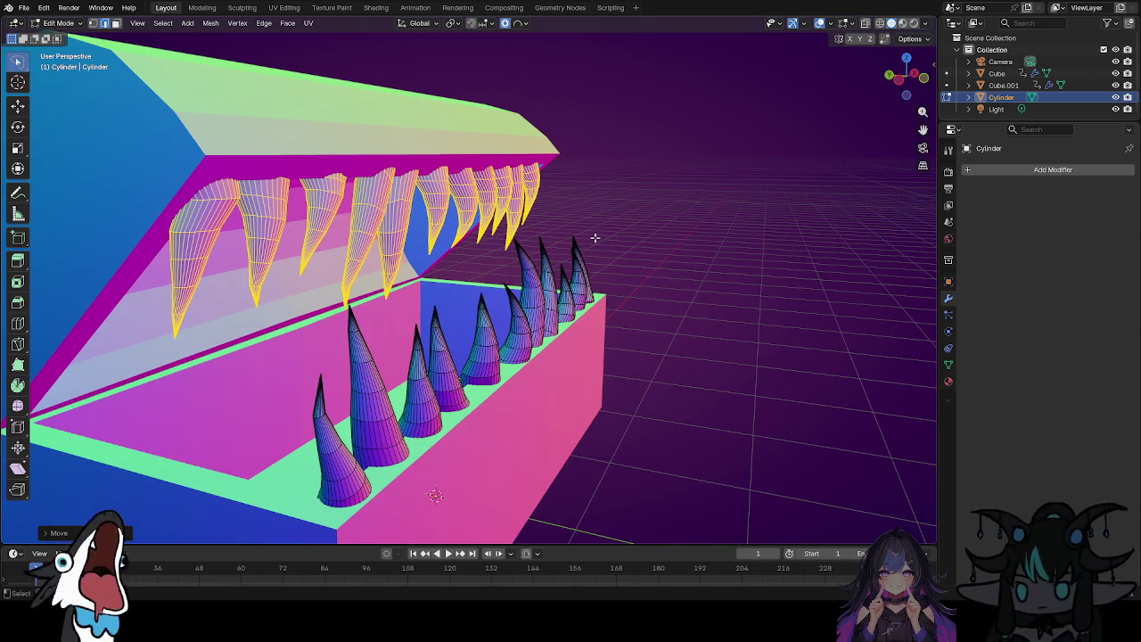
Tilt the upper teeth around X and slide them along Y to the lid's front edge.
key(g)
key(y)
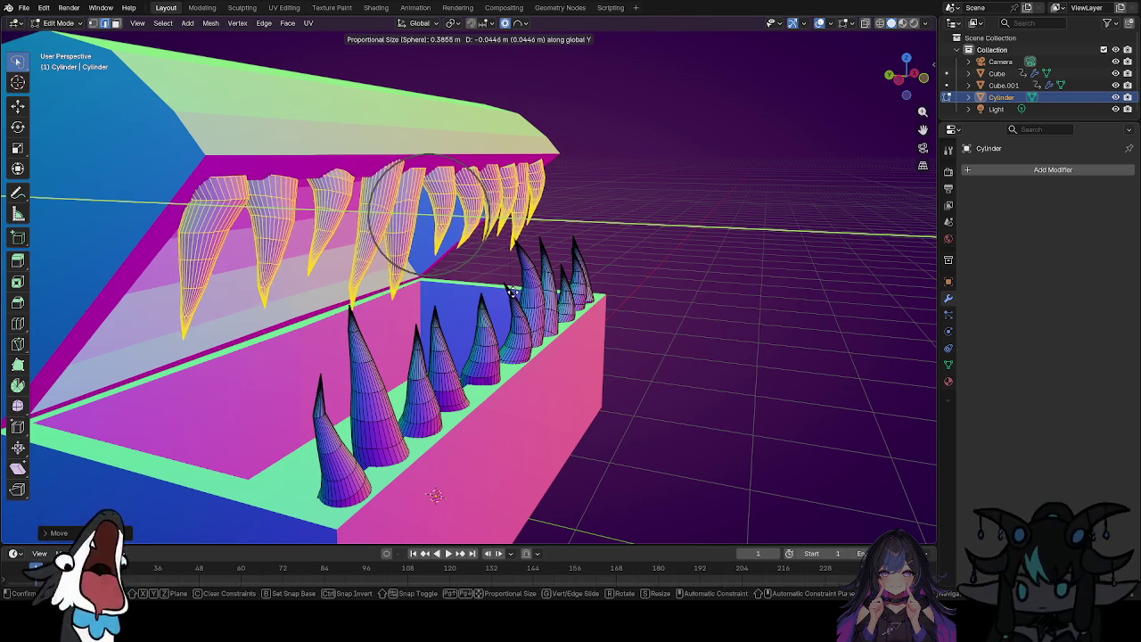
click(510, 300)
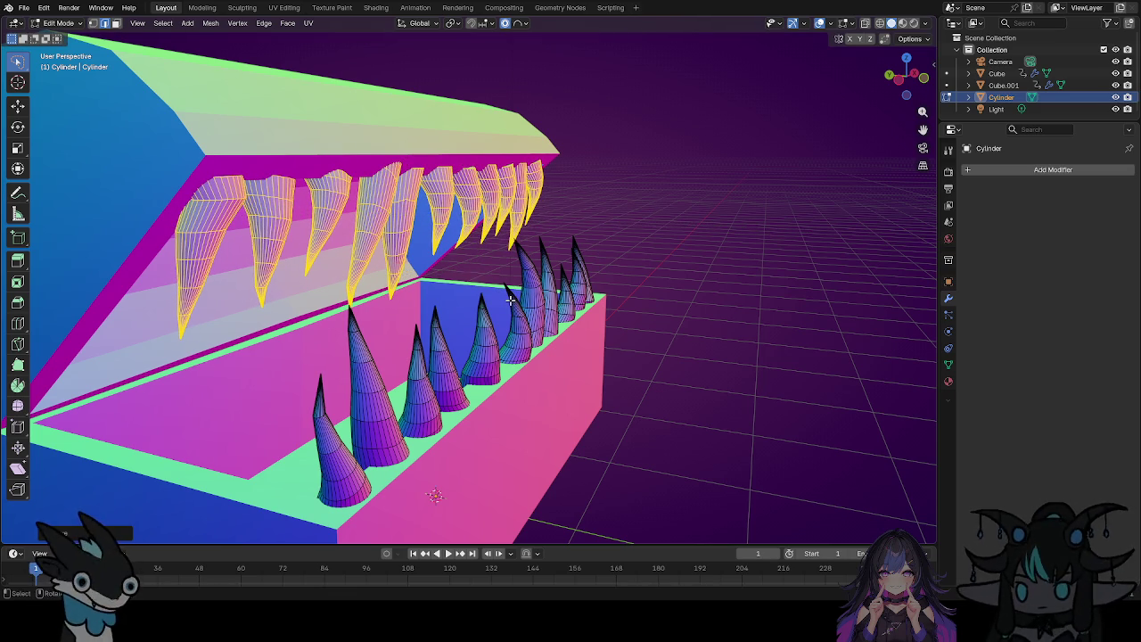
key(r)
key(x)
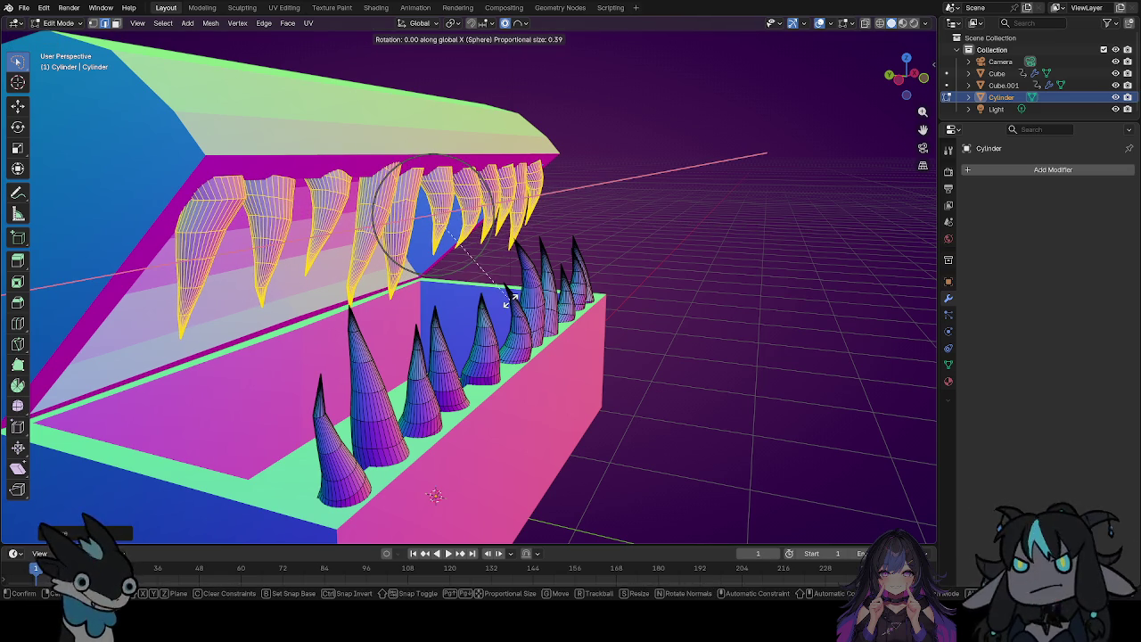
click(571, 258)
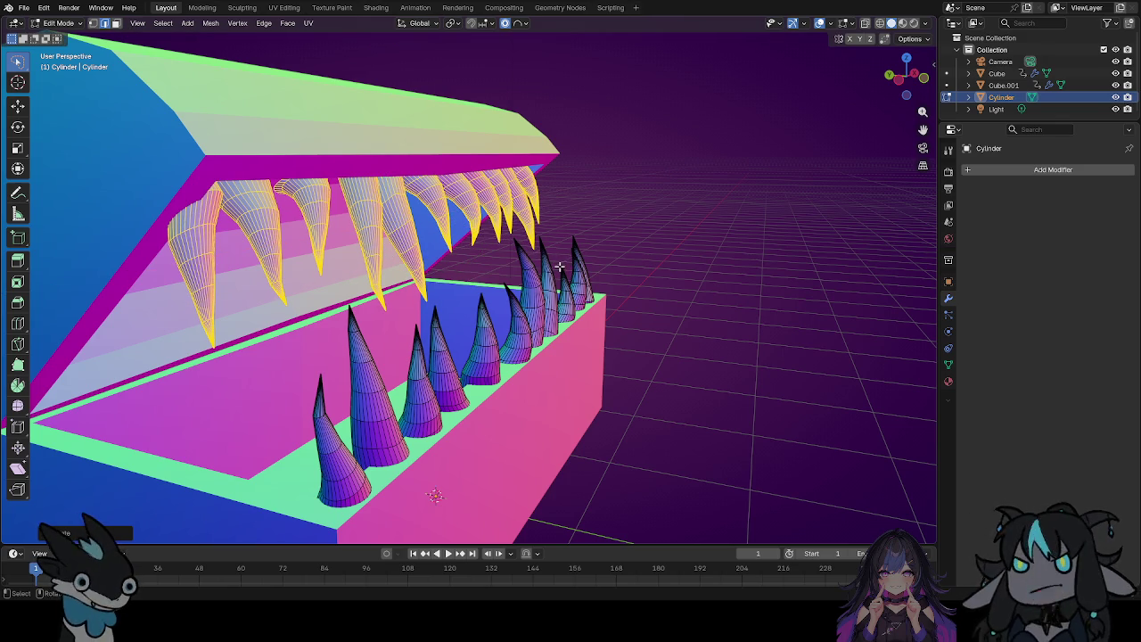
key(g)
key(y)
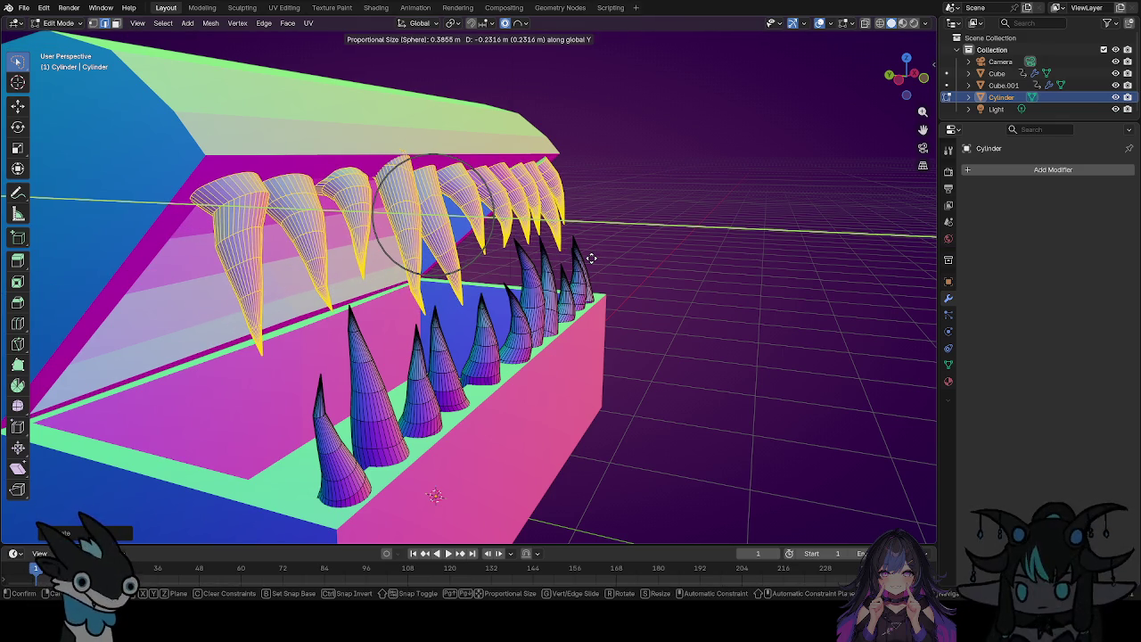
click(591, 257)
mouse_move(624, 265)
middle_down()
mouse_move(589, 259)
mouse_move(683, 241)
middle_up()
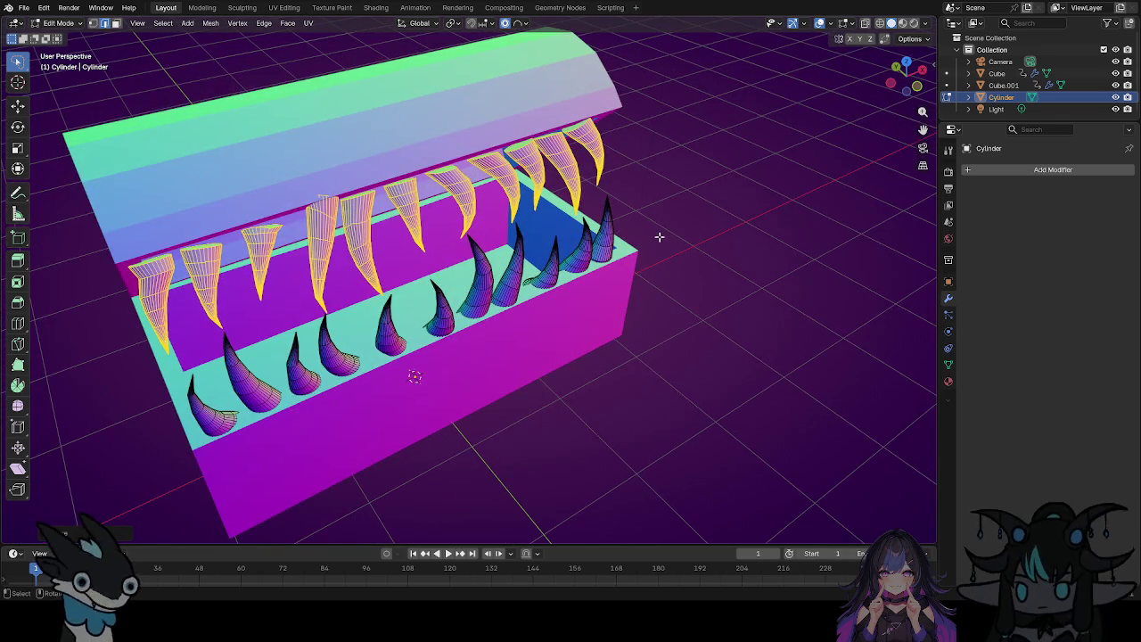
Lower the upper teeth along Z and move them back along Y inside the lid.
scroll(659, 238, up, 3)
mouse_move(604, 178)
middle_down()
mouse_move(684, 321)
mouse_move(556, 326)
mouse_move(547, 308)
middle_up()
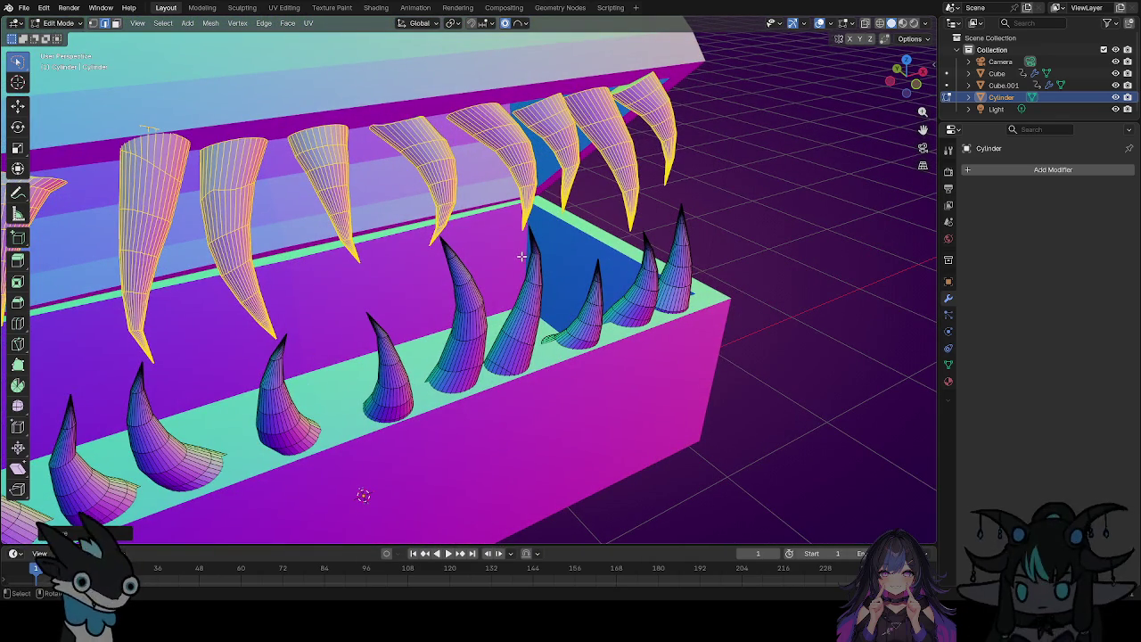
key(g)
key(z)
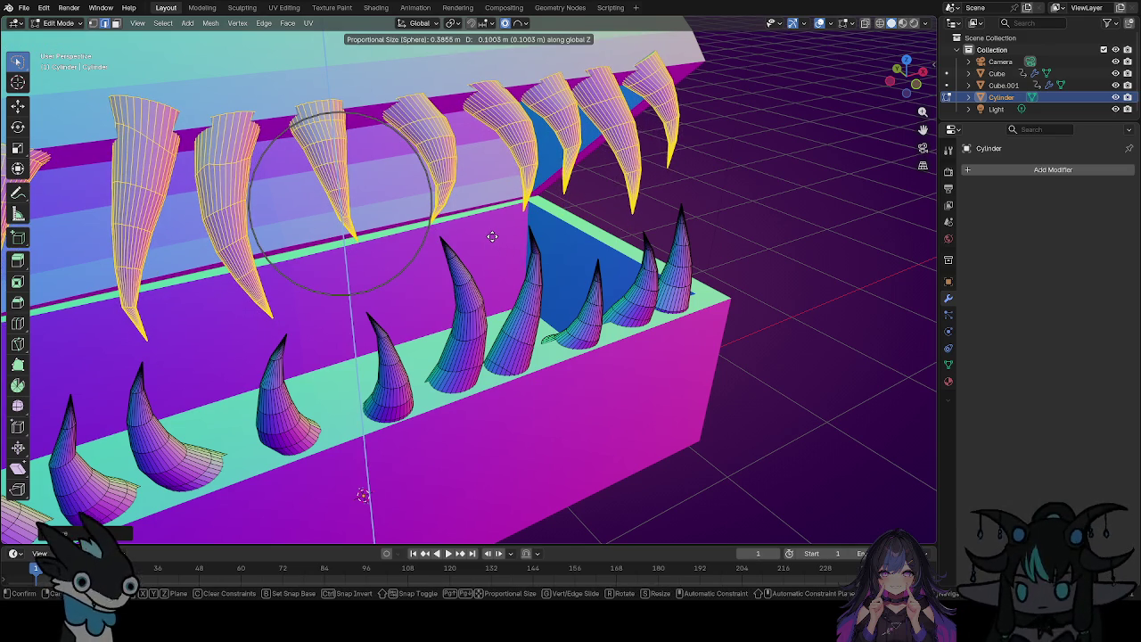
click(492, 236)
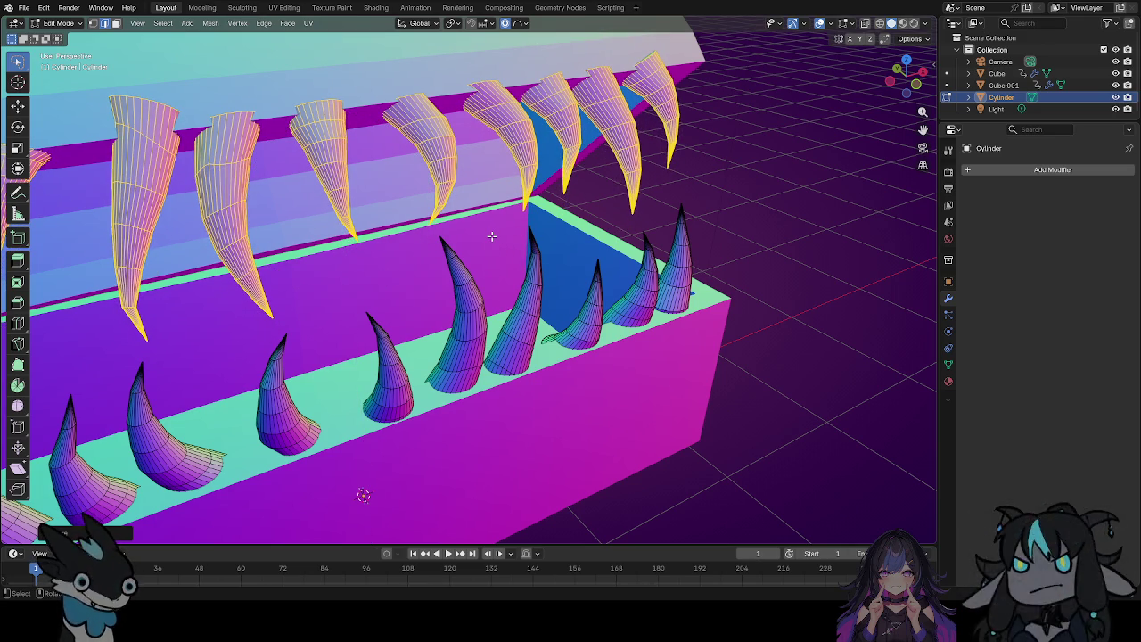
key(g)
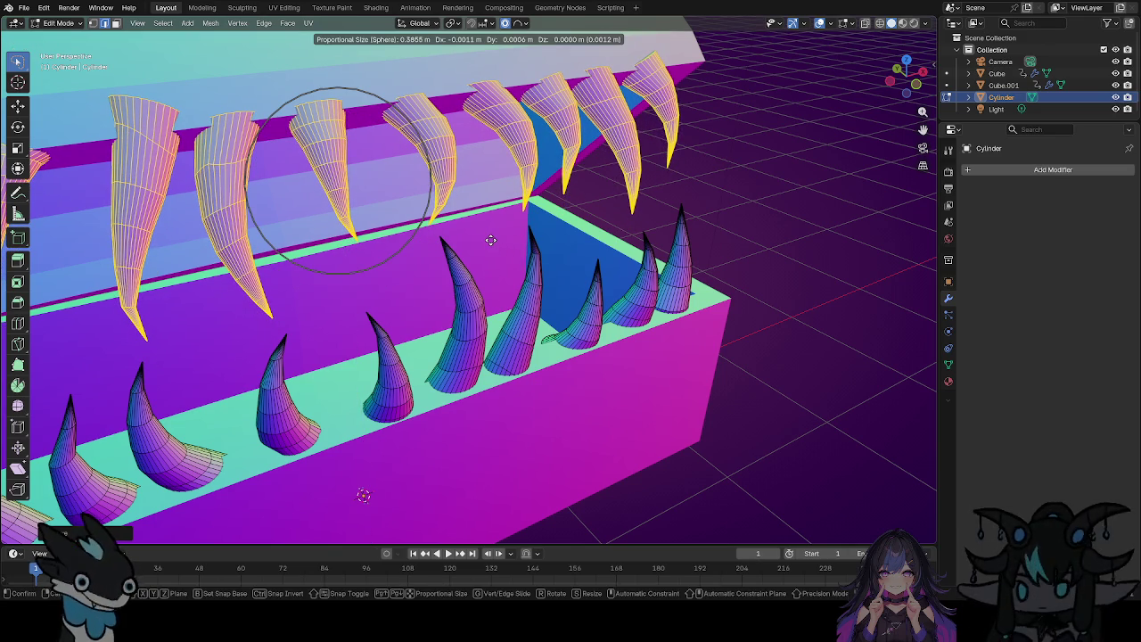
key(y)
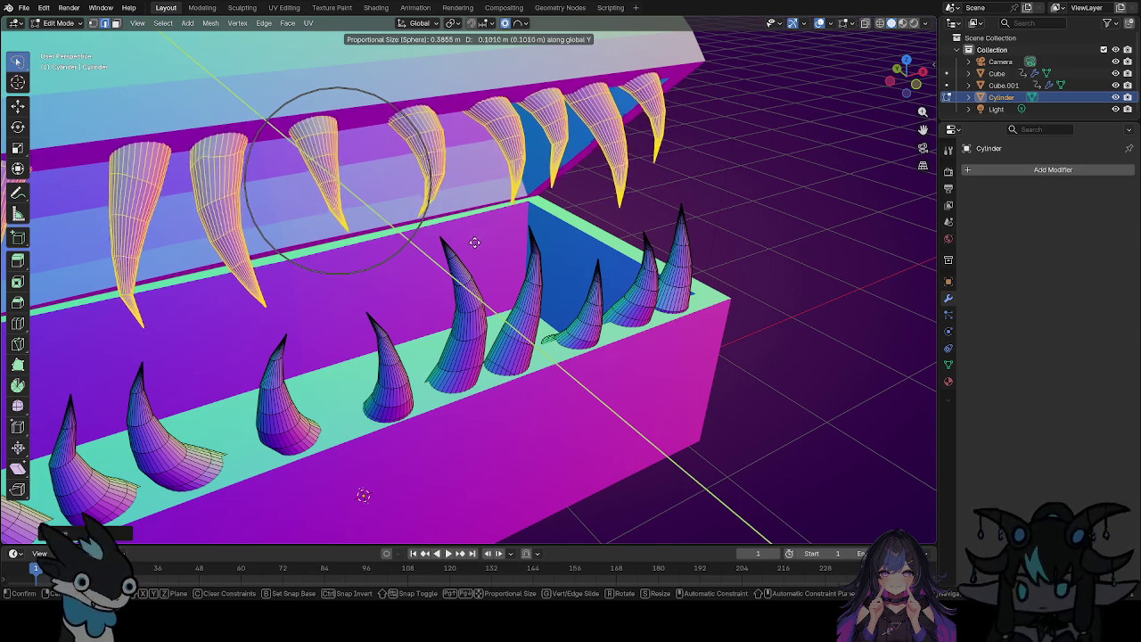
click(473, 251)
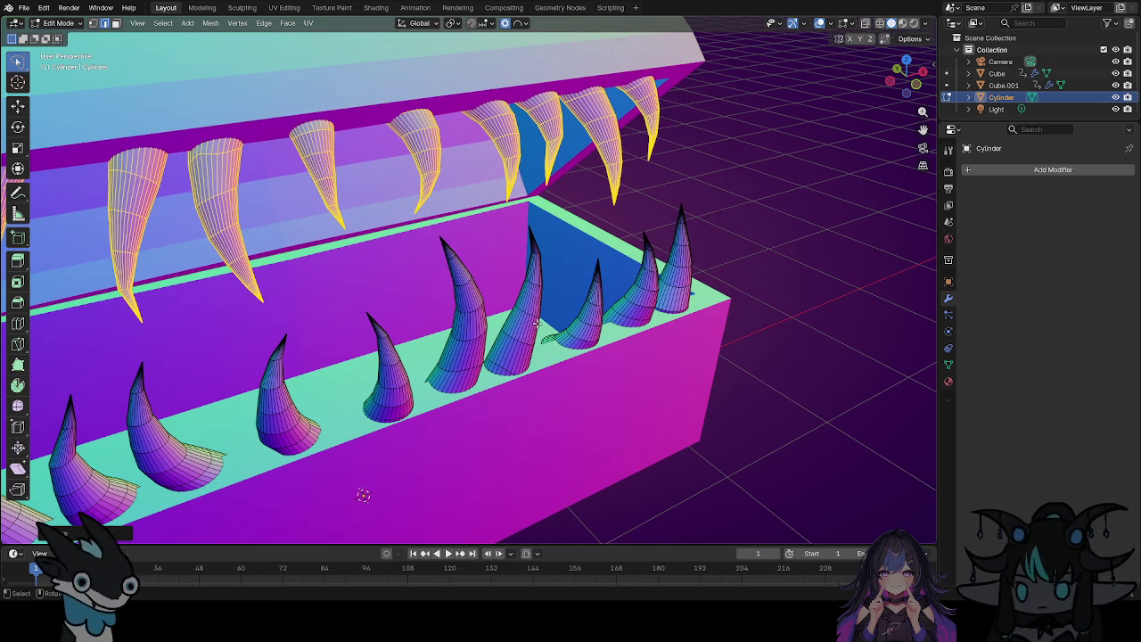
Inspect both rows of teeth from above and around, then return to Object Mode.
mouse_move(490, 313)
middle_down()
mouse_move(594, 330)
mouse_move(522, 334)
mouse_move(477, 363)
middle_up()
scroll(501, 362, down, 3)
scroll(501, 362, down, 4)
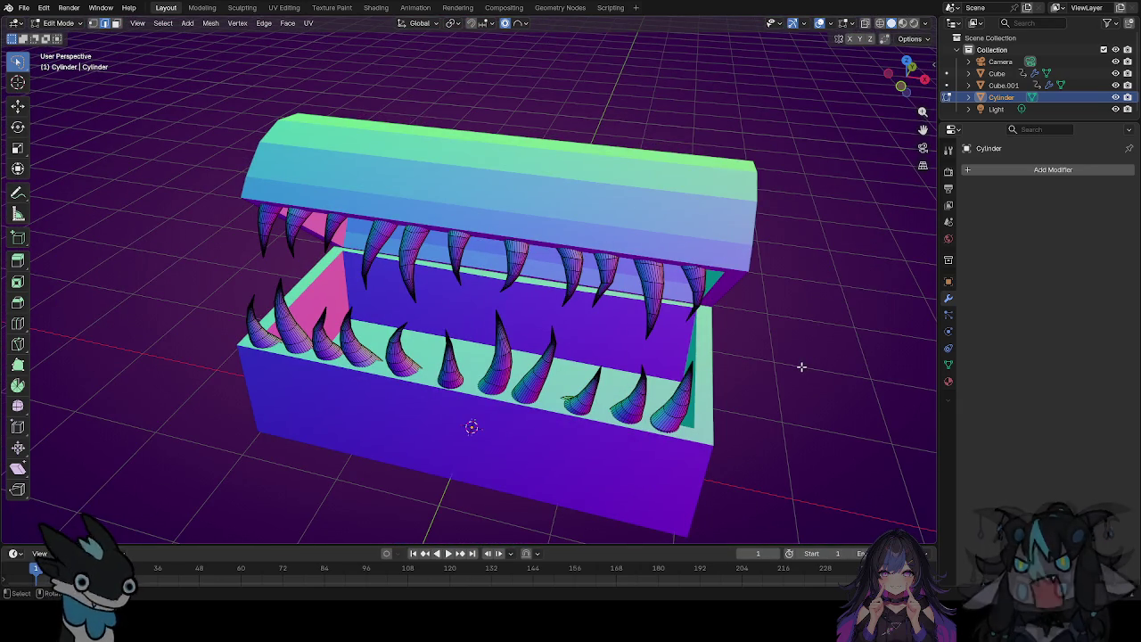
scroll(745, 377, up, 2)
scroll(745, 376, up, 2)
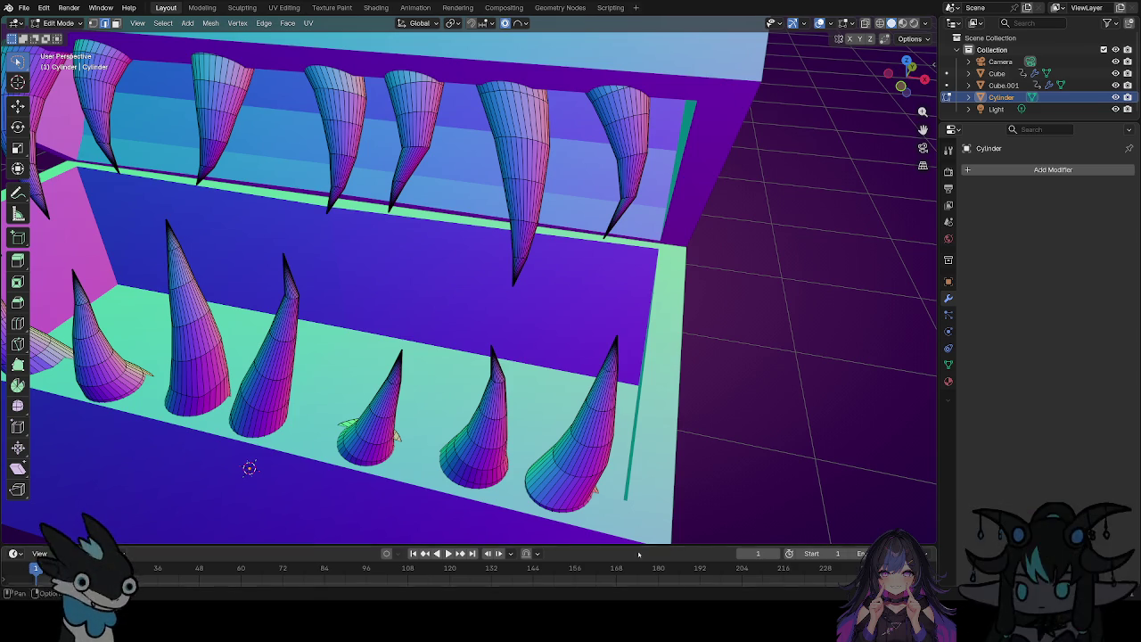
middle_drag(375, 321, 402, 324)
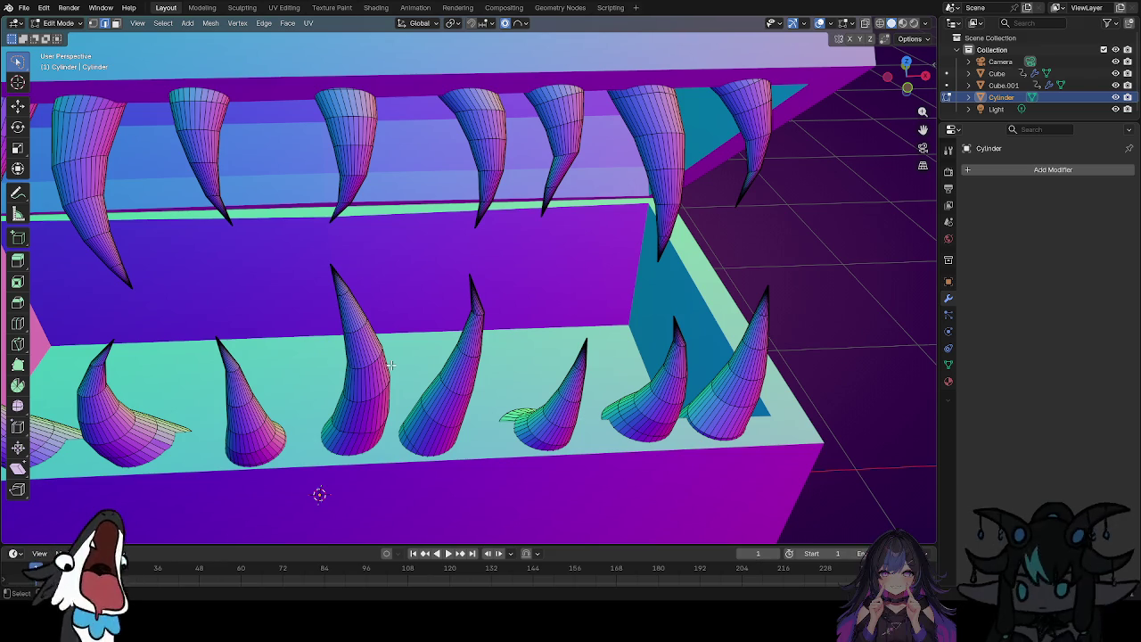
key(Tab)
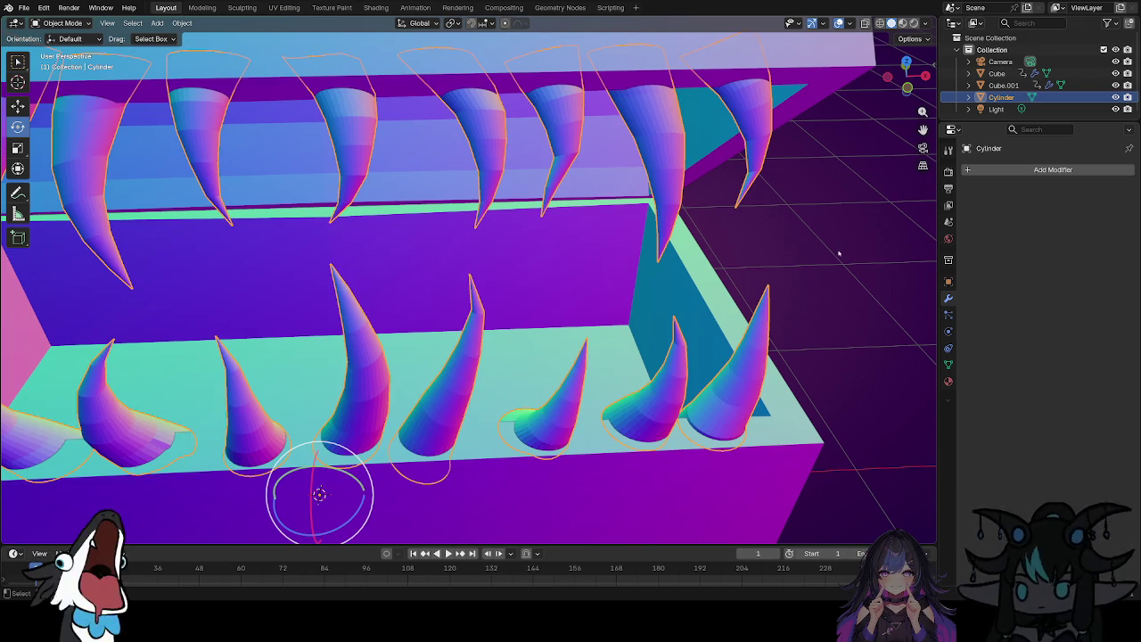
Zoom out to view the whole chest with both jaws of fangs.
scroll(834, 261, down, 3)
scroll(772, 284, down, 2)
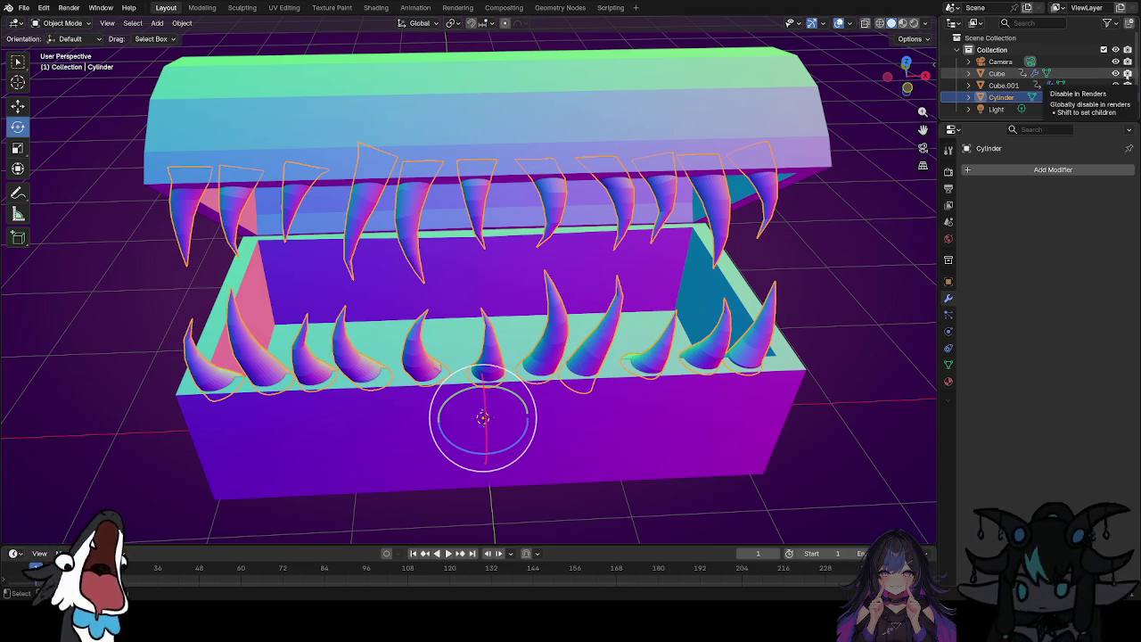
scroll(1127, 75, down, 1)
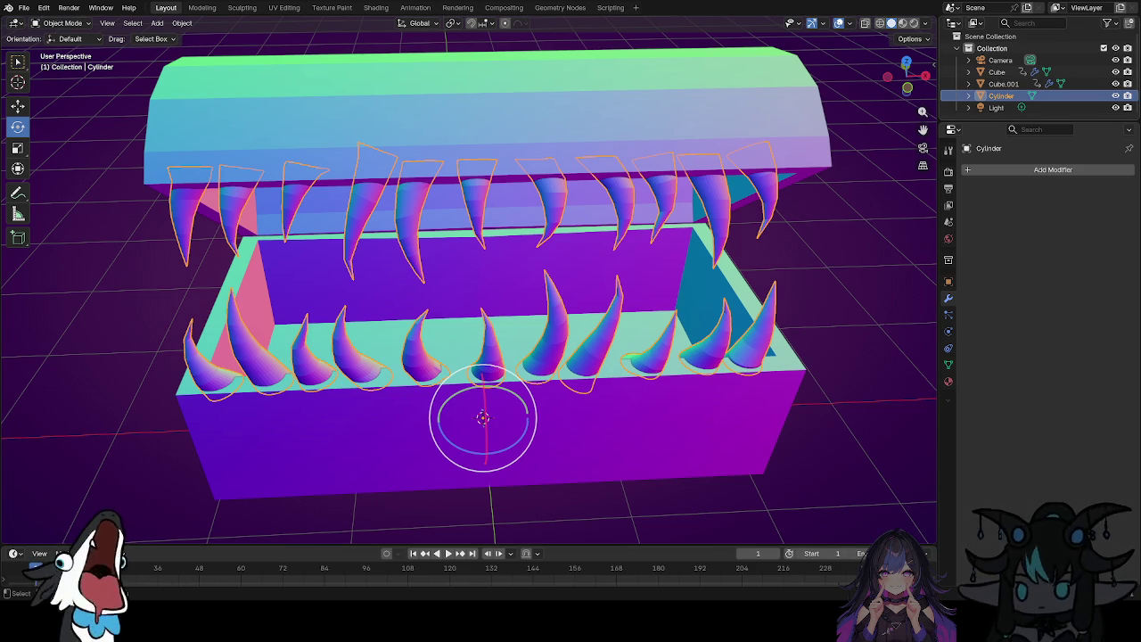
Hide the Cylinder teeth object in the Outliner and bring up its filter options.
click(1116, 95)
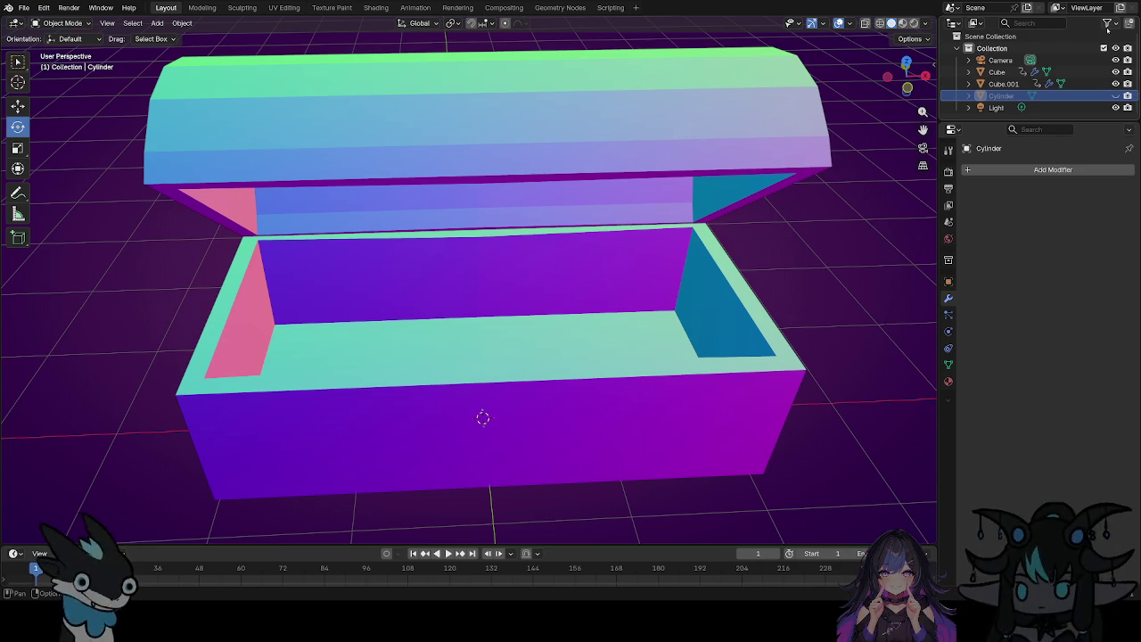
click(1112, 25)
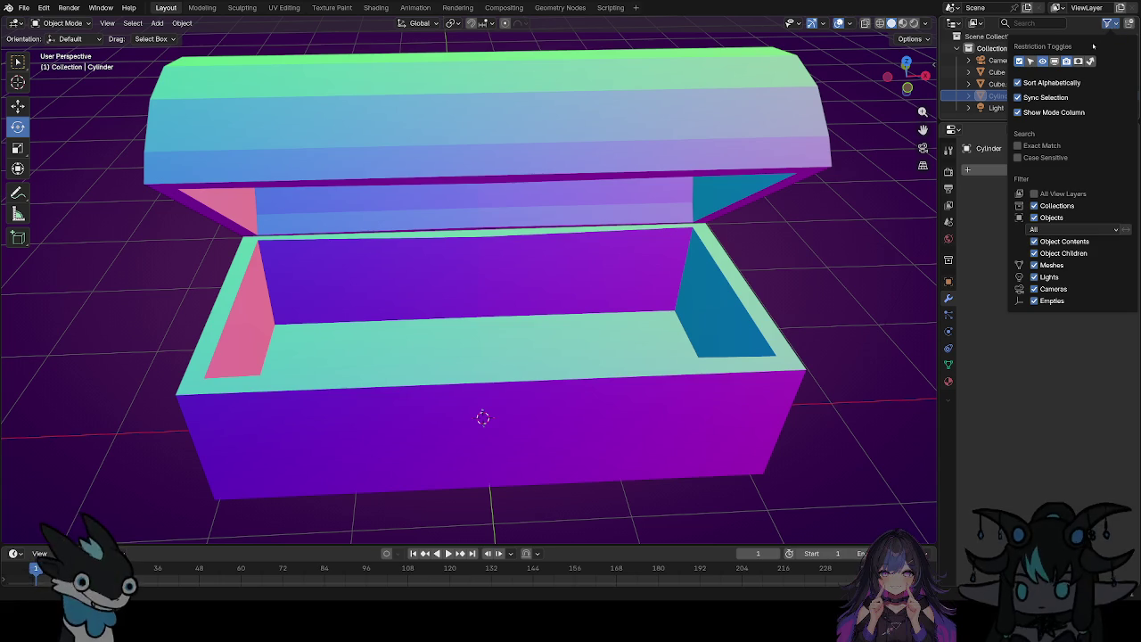
Enable the Selectable restriction column in the Outliner filter and close the popover.
click(1031, 62)
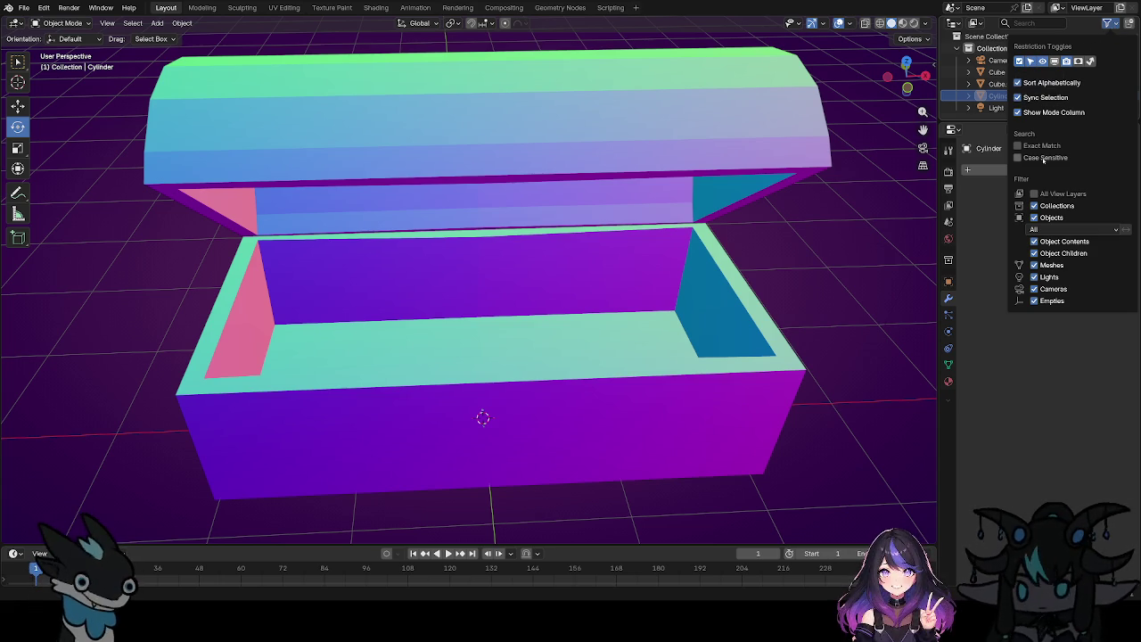
key(Escape)
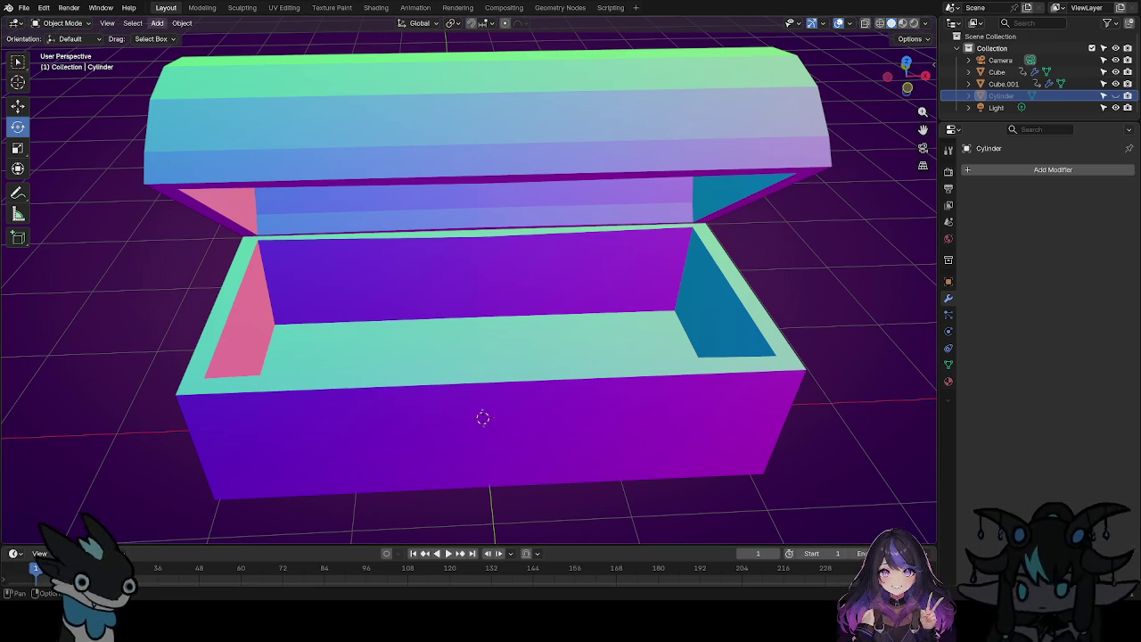
Add a Plane mesh from Add > Mesh and enter Edit Mode on it.
click(157, 22)
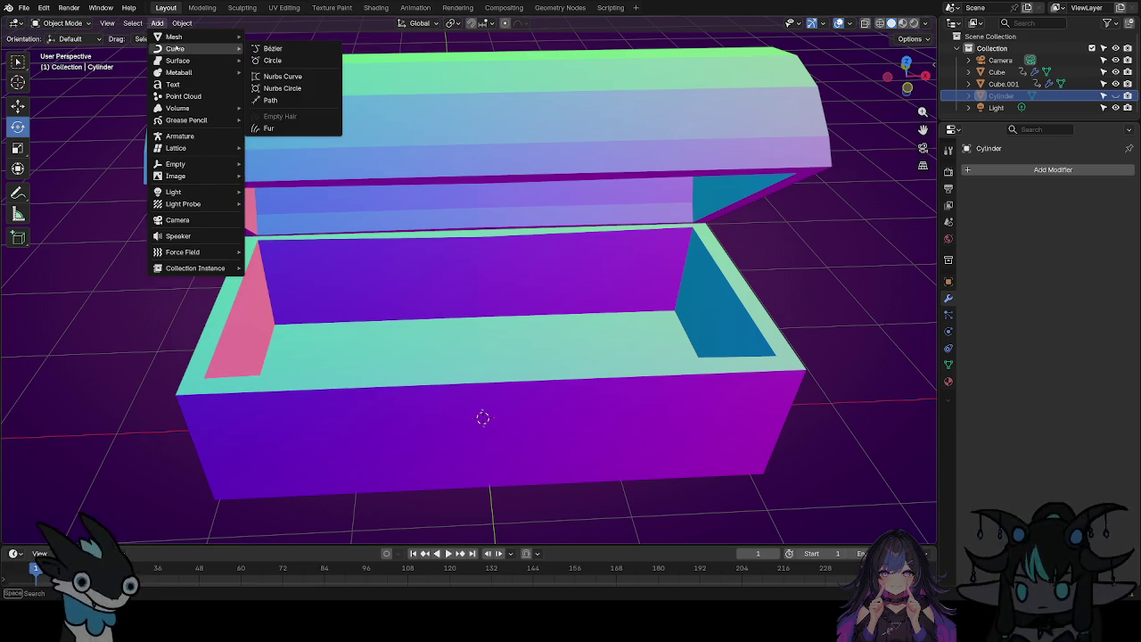
click(270, 39)
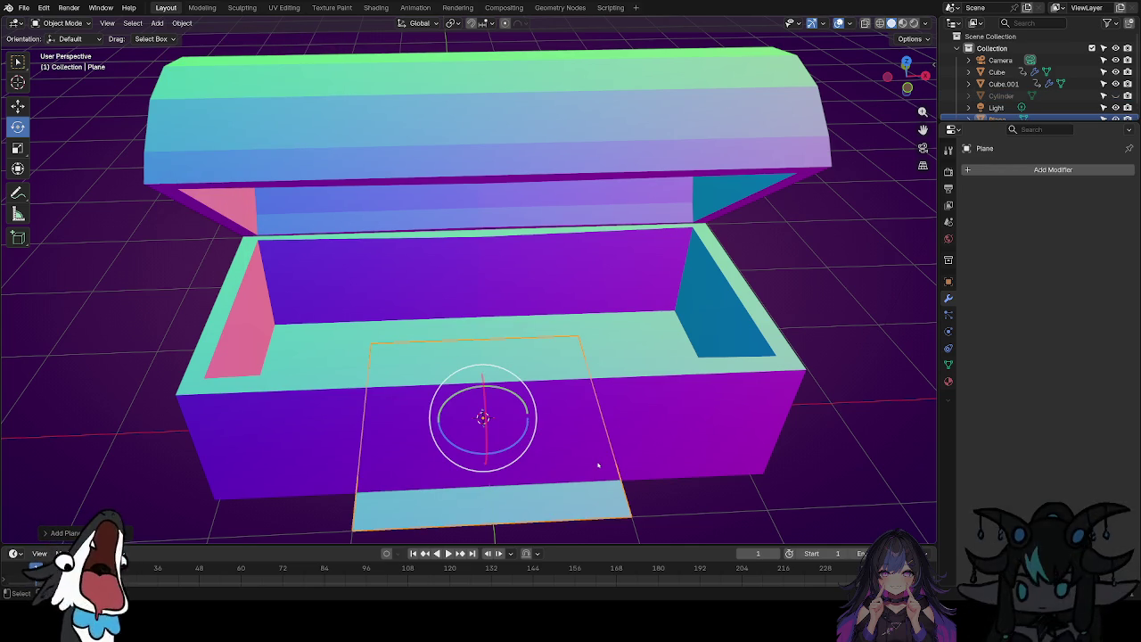
key(Tab)
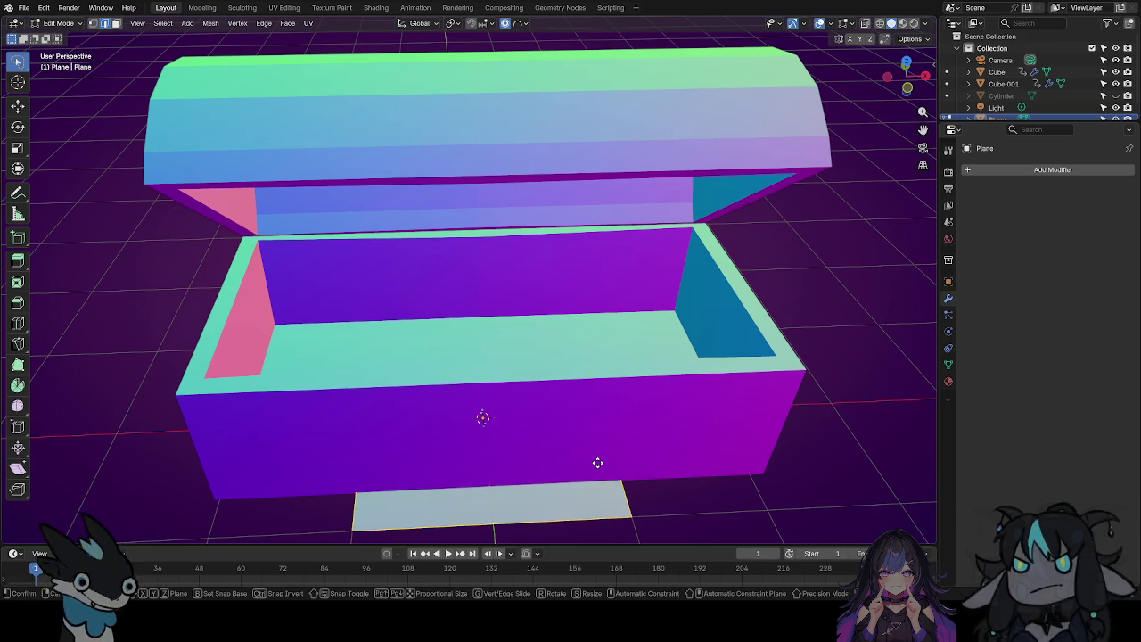
Move the plane straight up along Z onto the chest's inner floor.
key(g)
key(z)
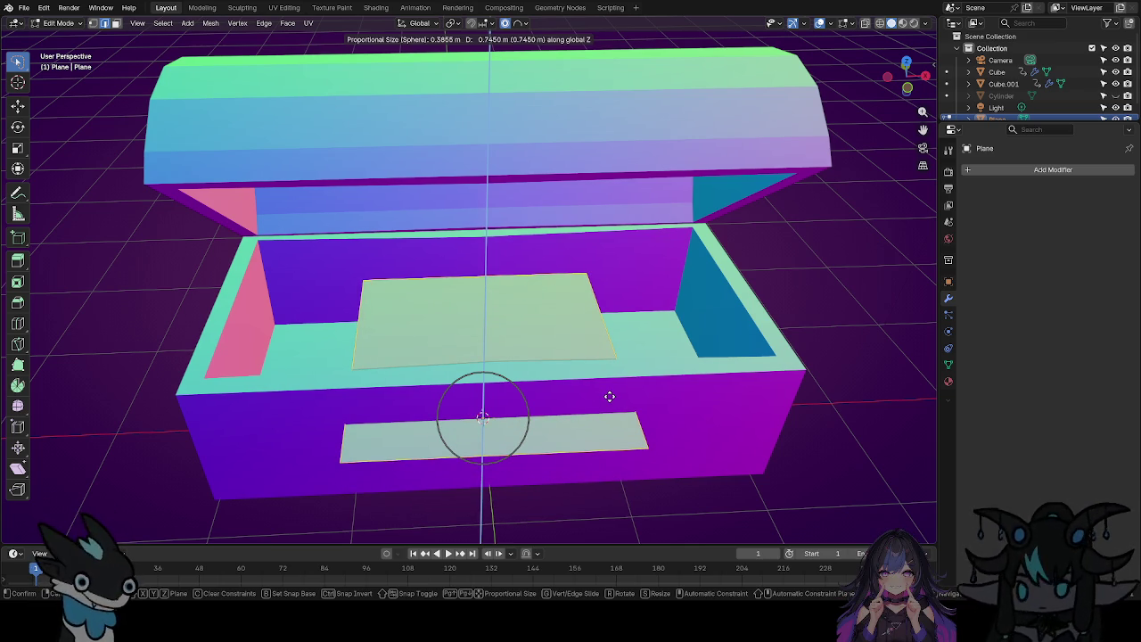
click(609, 396)
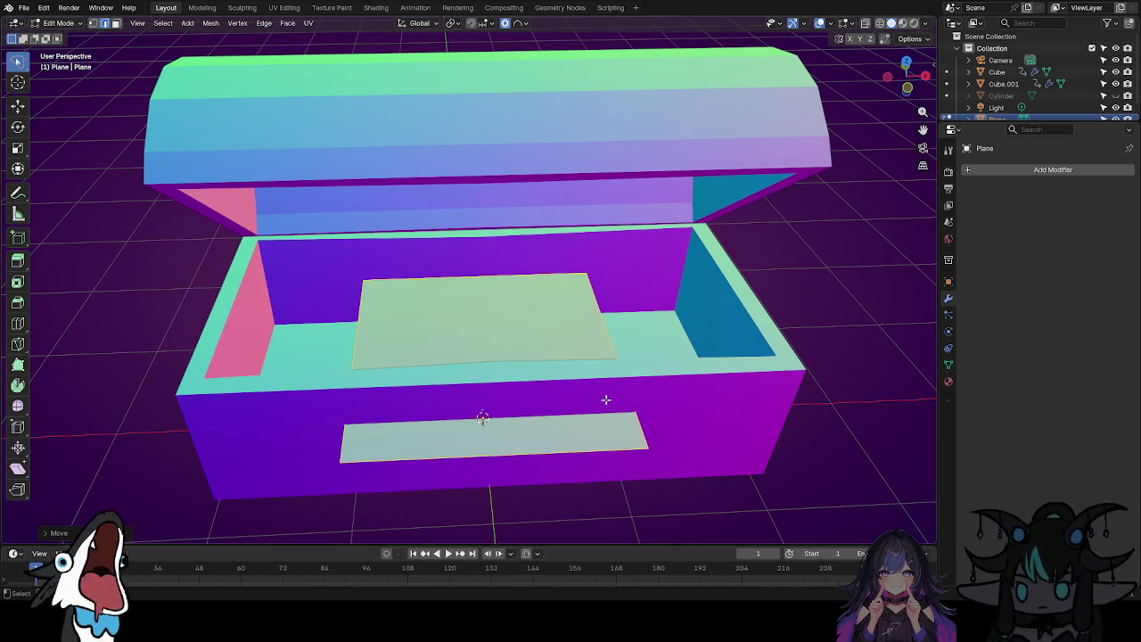
Deselect everything and orbit around the chest to check the plane's placement.
scroll(609, 397, up, 2)
scroll(607, 396, up, 2)
scroll(606, 395, up, 2)
middle_drag(544, 328, 611, 290)
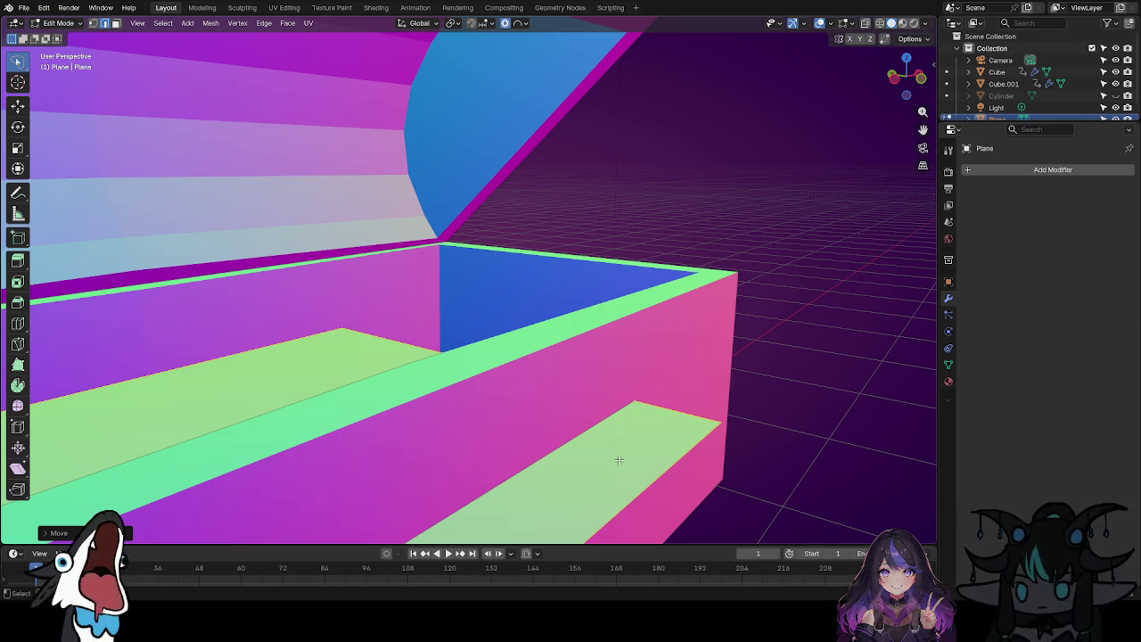
key(alt+a)
middle_drag(545, 346, 500, 313)
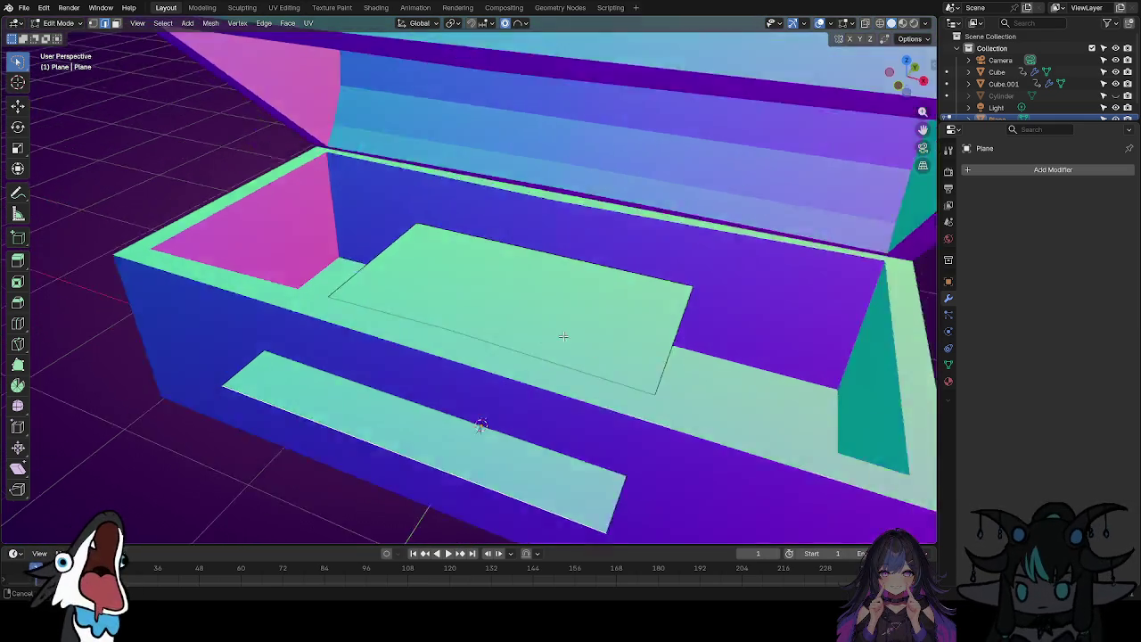
middle_drag(571, 321, 622, 338)
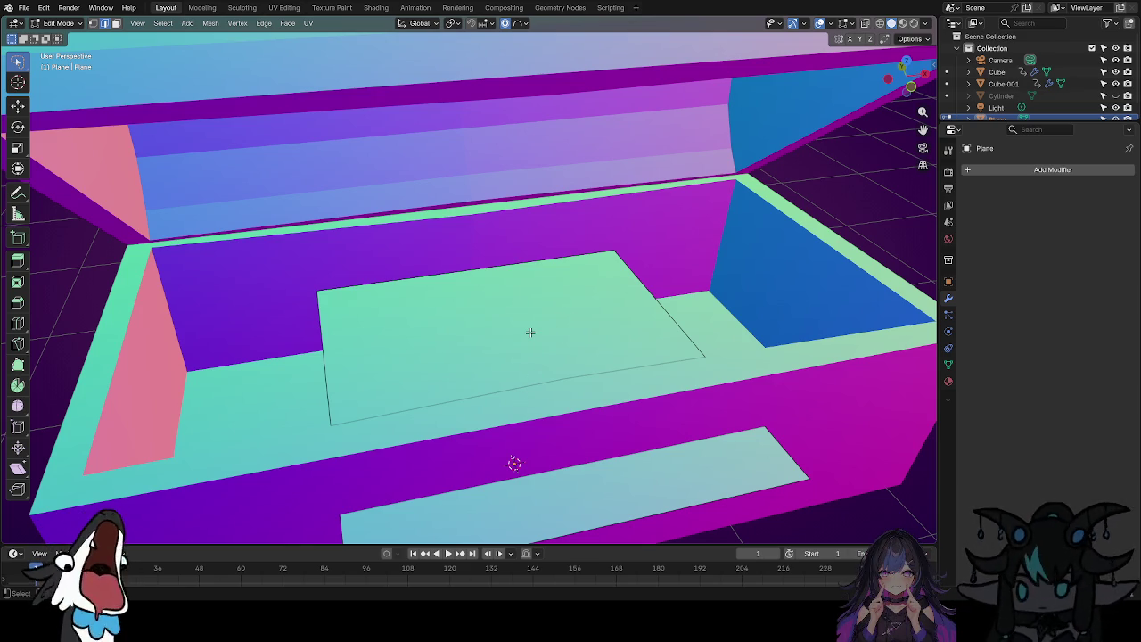
Select the whole plane and move it along X, then along Y, onto the chest's inner floor.
key(a)
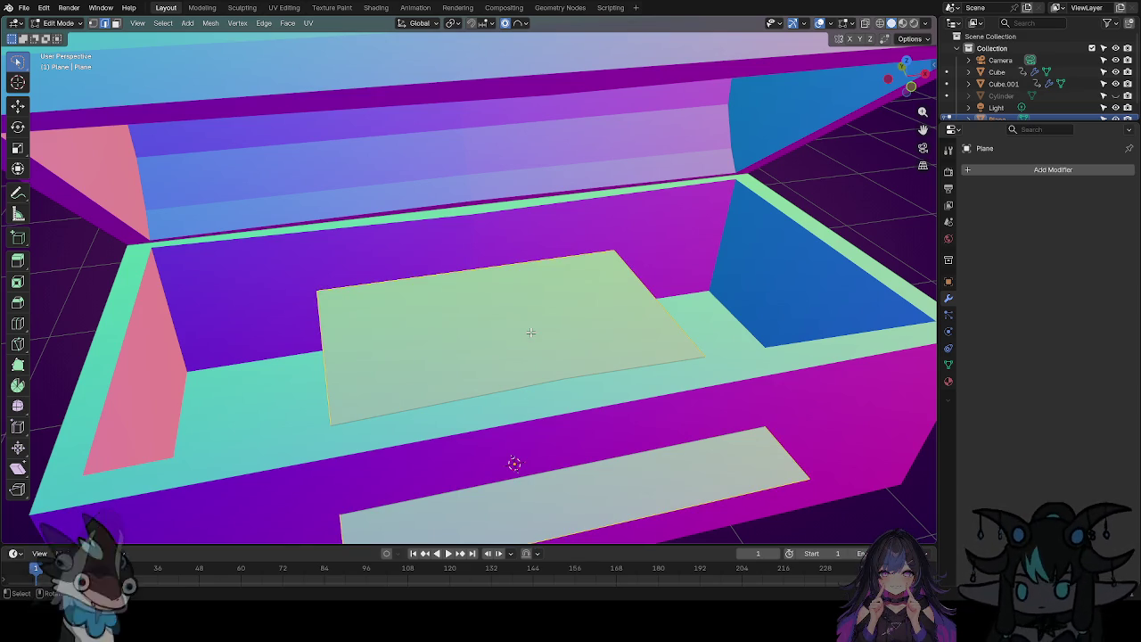
key(g)
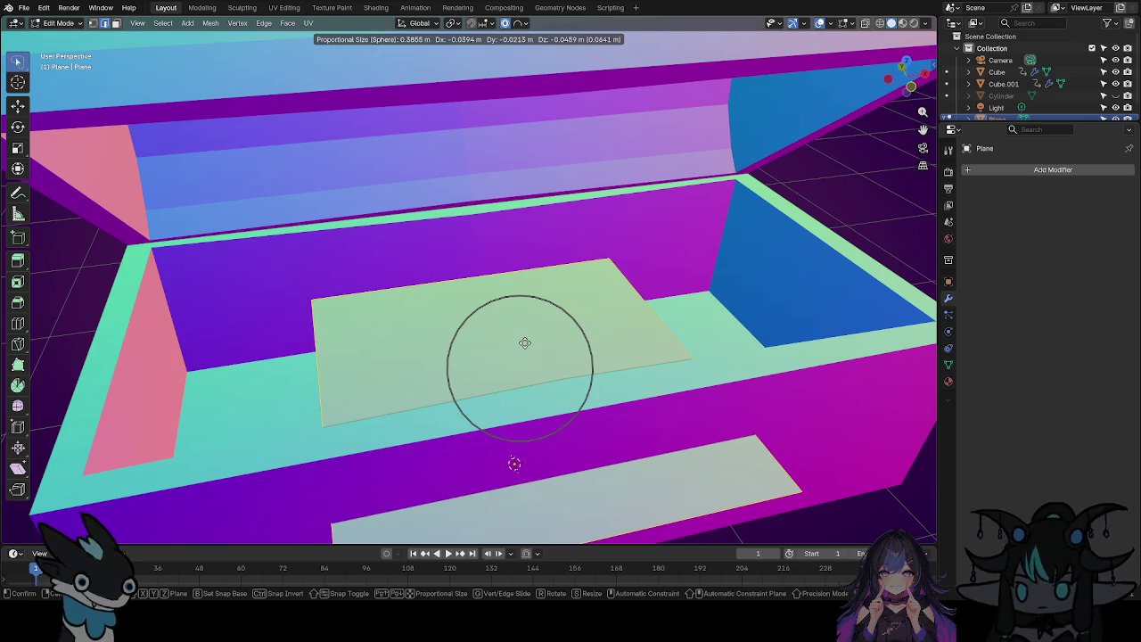
key(x)
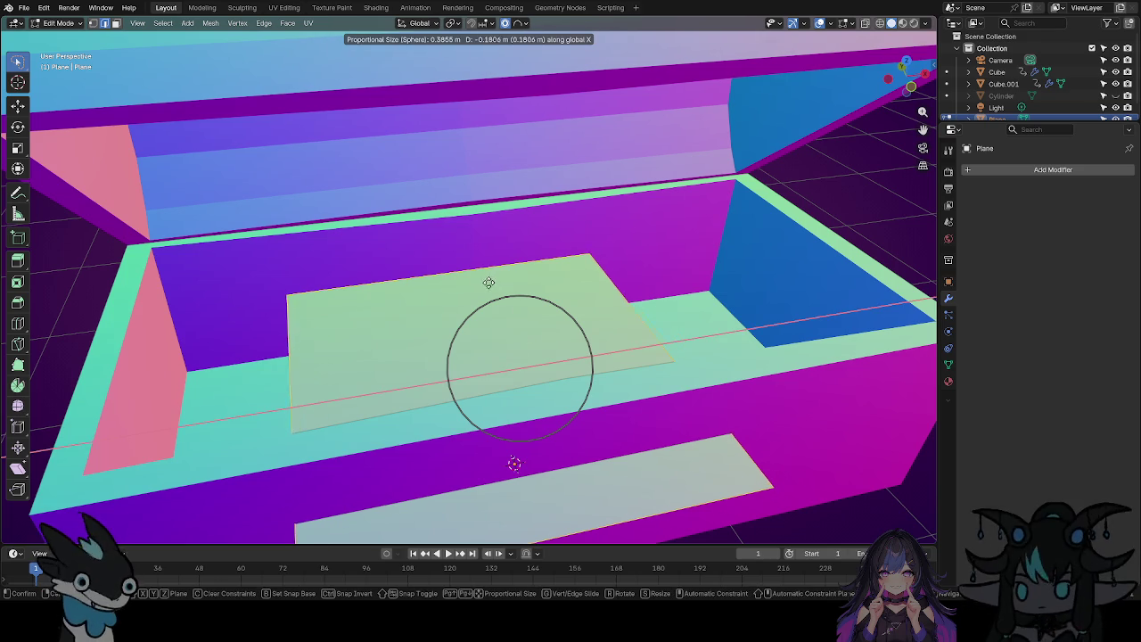
click(500, 291)
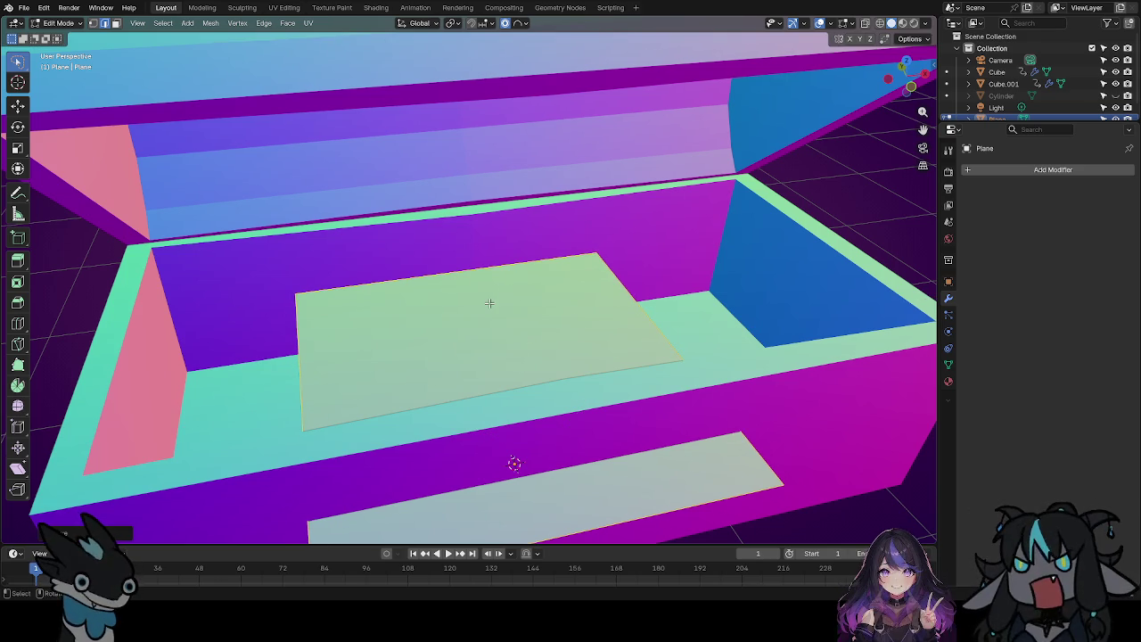
key(g)
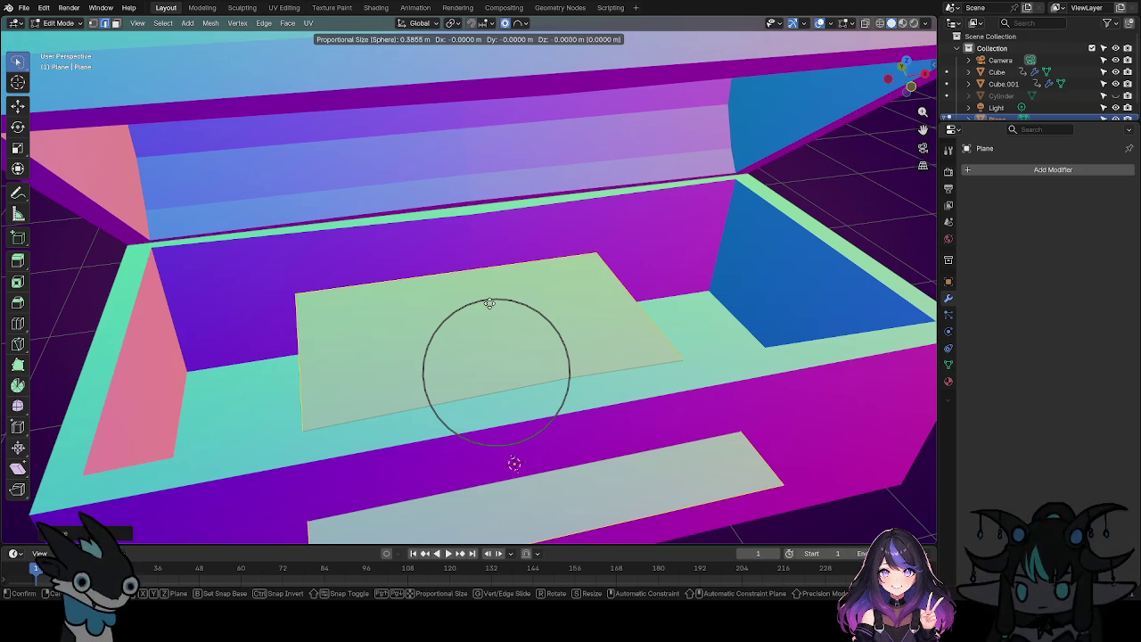
key(y)
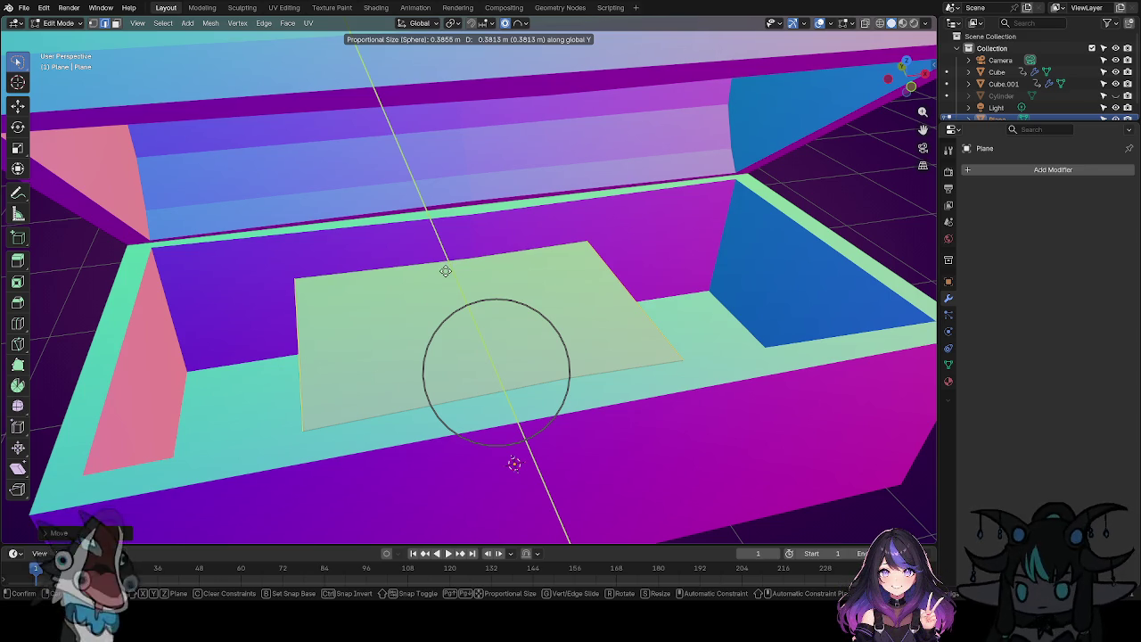
click(445, 271)
scroll(385, 324, down, 5)
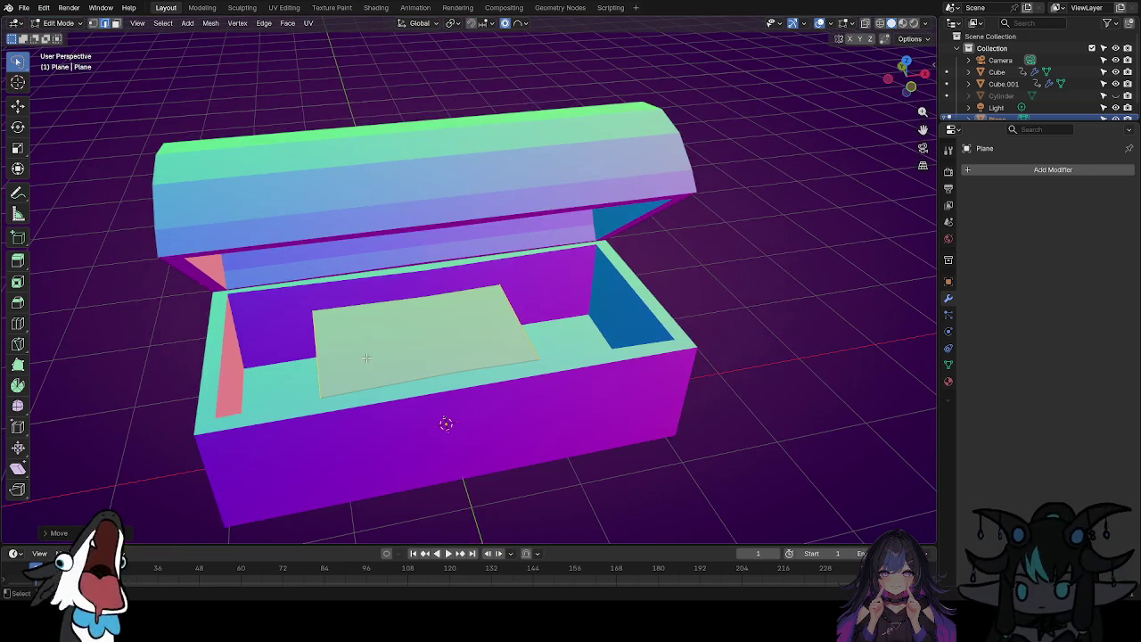
mouse_move(366, 356)
middle_down()
mouse_move(665, 324)
mouse_move(502, 395)
mouse_move(479, 395)
mouse_move(734, 326)
mouse_move(466, 407)
mouse_move(534, 385)
mouse_move(525, 402)
mouse_move(594, 354)
mouse_move(547, 354)
middle_up()
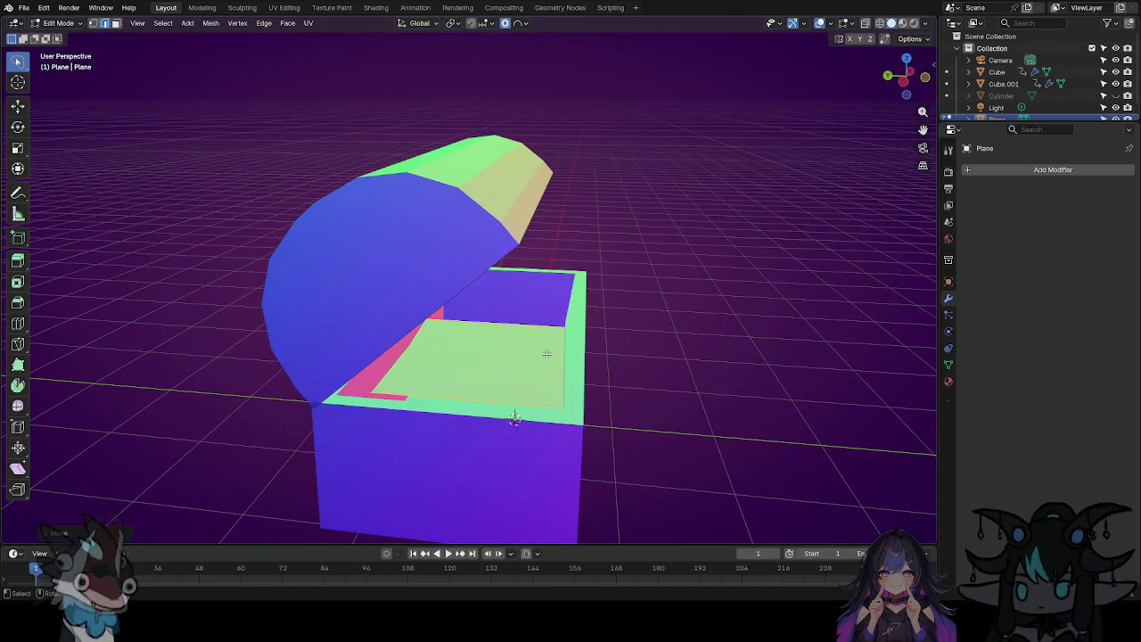
Narrow the plane's depth by scaling it along Y, then inspect the chest interior.
key(s)
key(y)
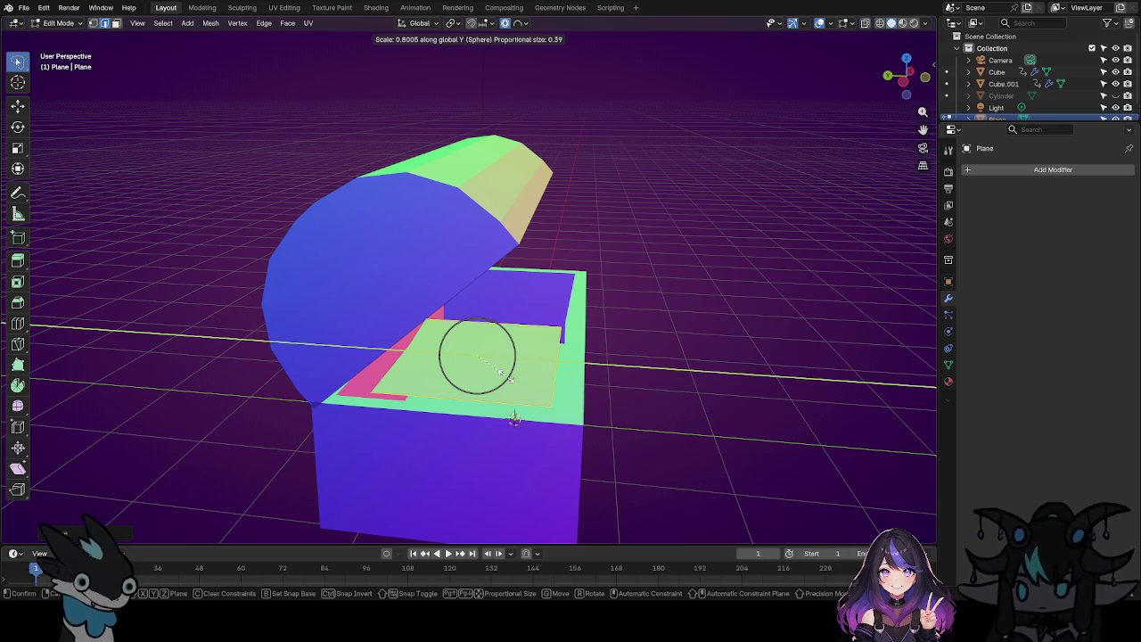
click(502, 373)
scroll(537, 354, up, 5)
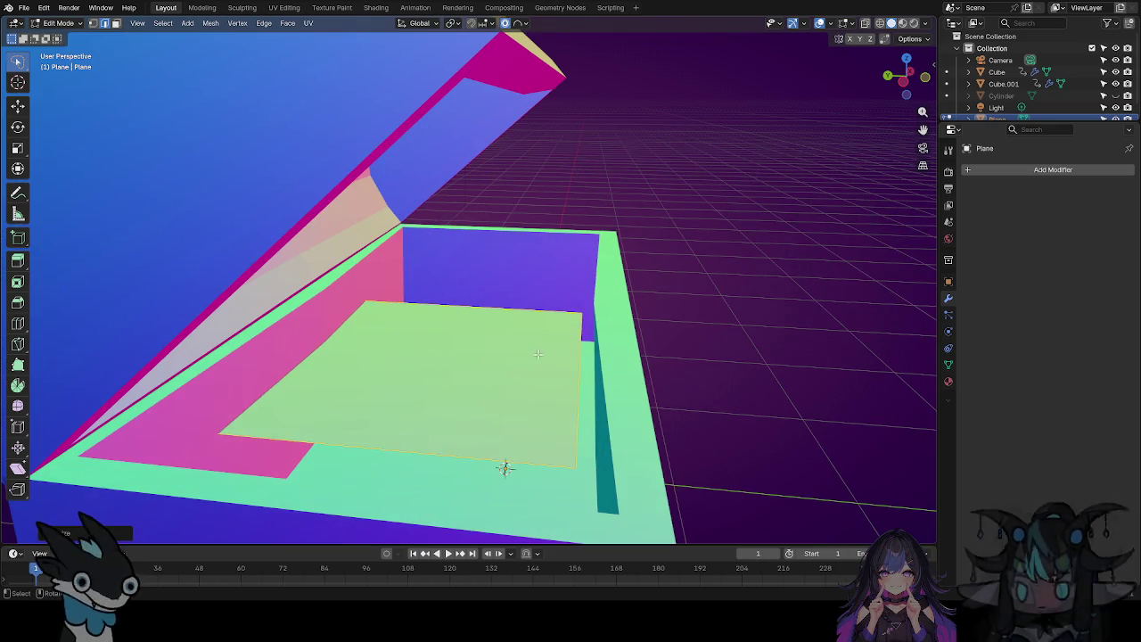
mouse_move(390, 378)
middle_down()
mouse_move(448, 359)
mouse_move(422, 308)
mouse_move(650, 319)
middle_up()
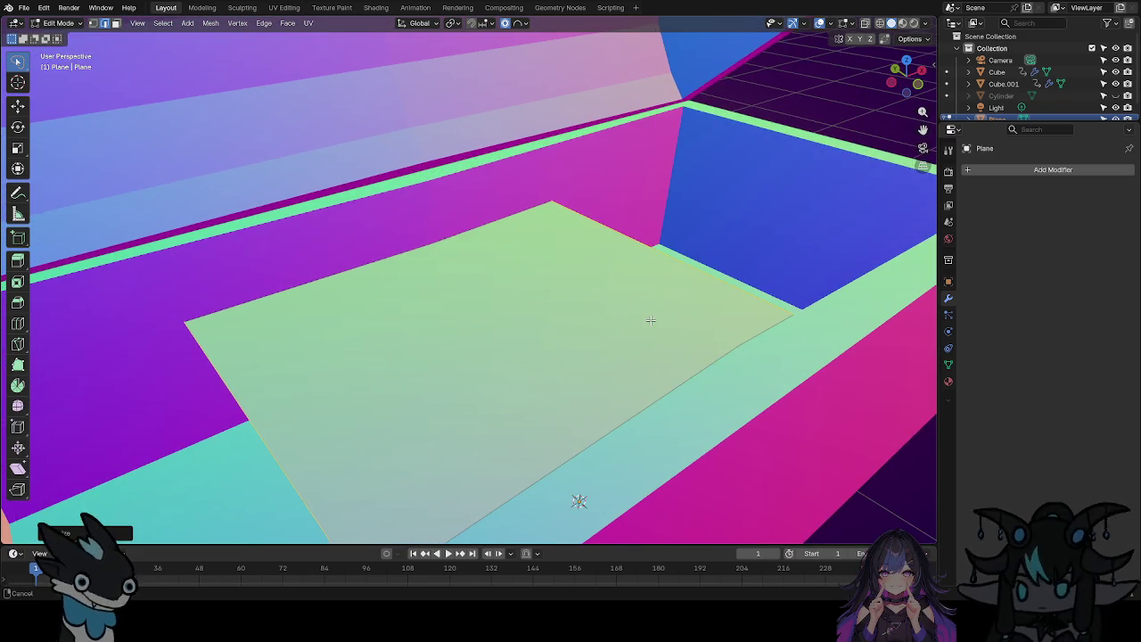
scroll(625, 314, down, 3)
mouse_move(617, 309)
middle_down()
mouse_move(677, 304)
mouse_move(663, 291)
middle_up()
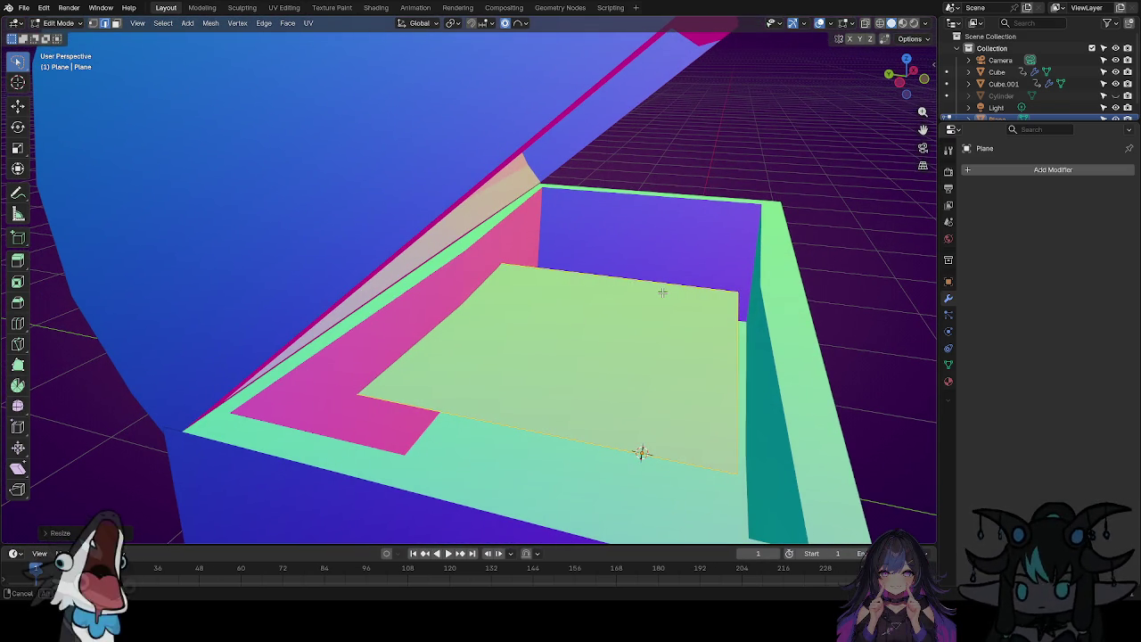
middle_drag(663, 292, 661, 292)
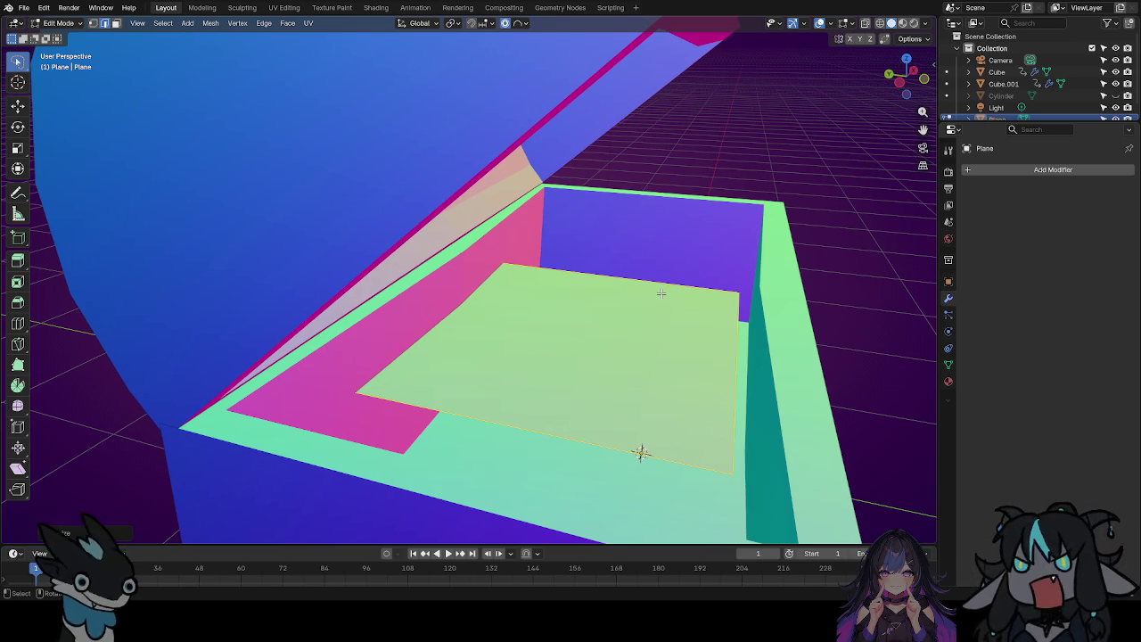
Reposition the plane along Y and stretch it along Y to match the floor depth.
key(g)
key(y)
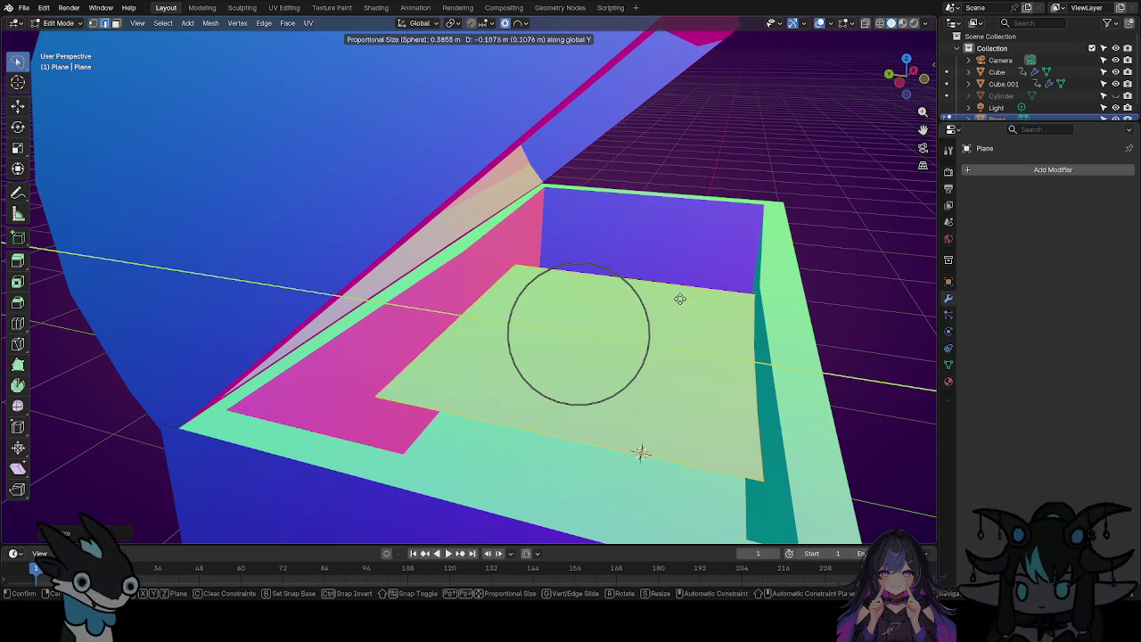
click(676, 301)
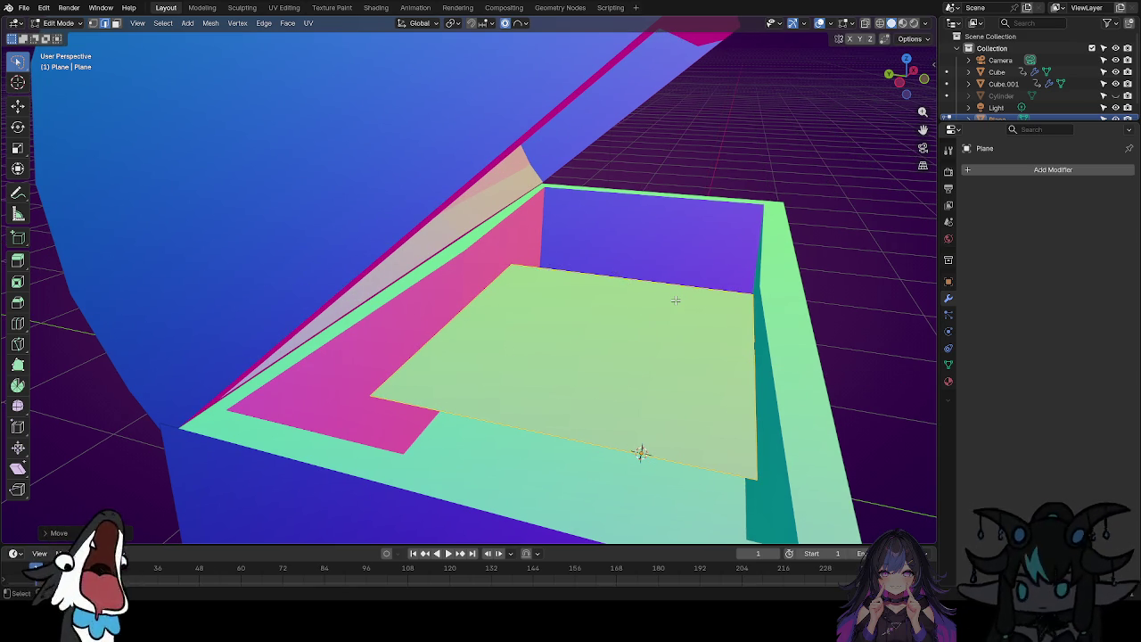
mouse_move(649, 305)
middle_down()
mouse_move(535, 304)
mouse_move(530, 318)
middle_up()
key(s)
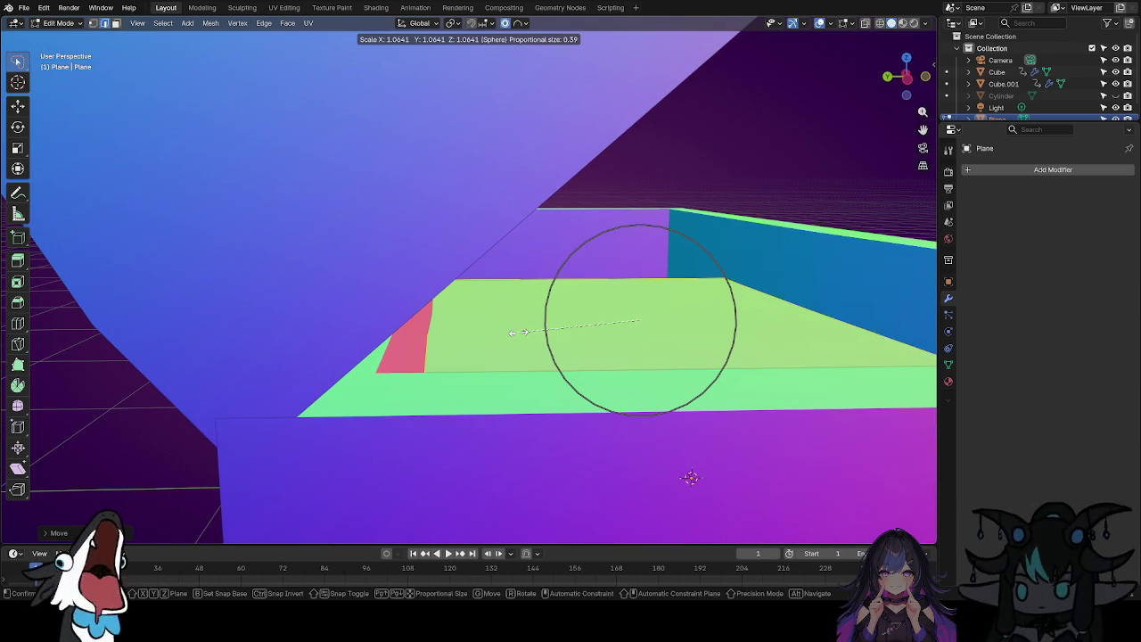
key(y)
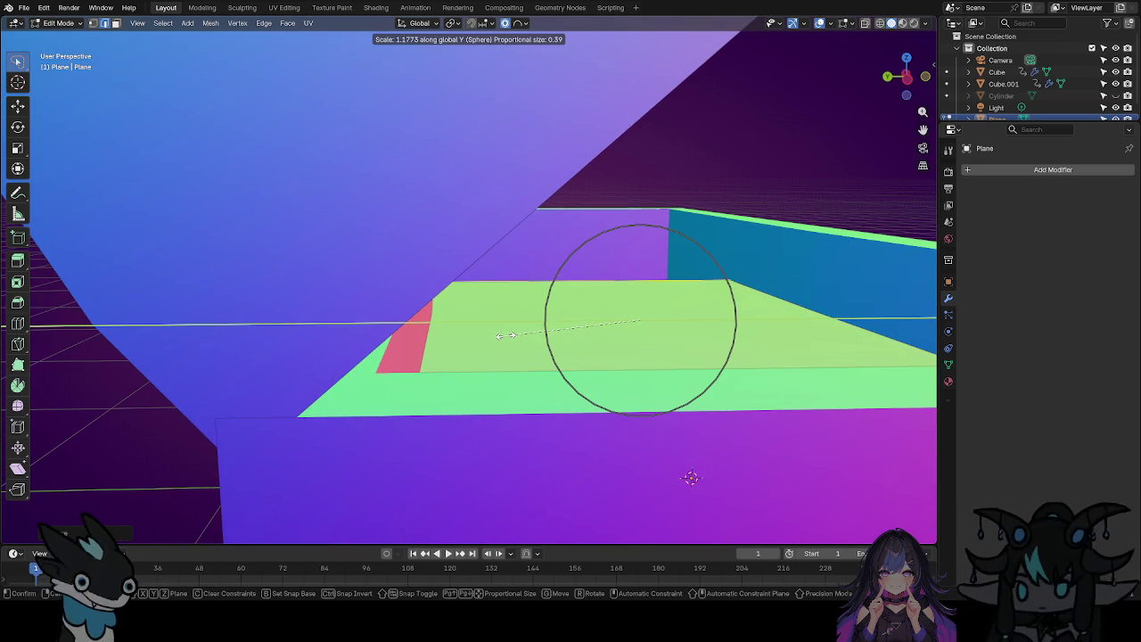
click(506, 335)
mouse_move(459, 351)
middle_down()
mouse_move(519, 341)
mouse_move(440, 365)
mouse_move(627, 342)
middle_up()
mouse_move(688, 311)
middle_down()
mouse_move(576, 351)
mouse_move(613, 348)
middle_up()
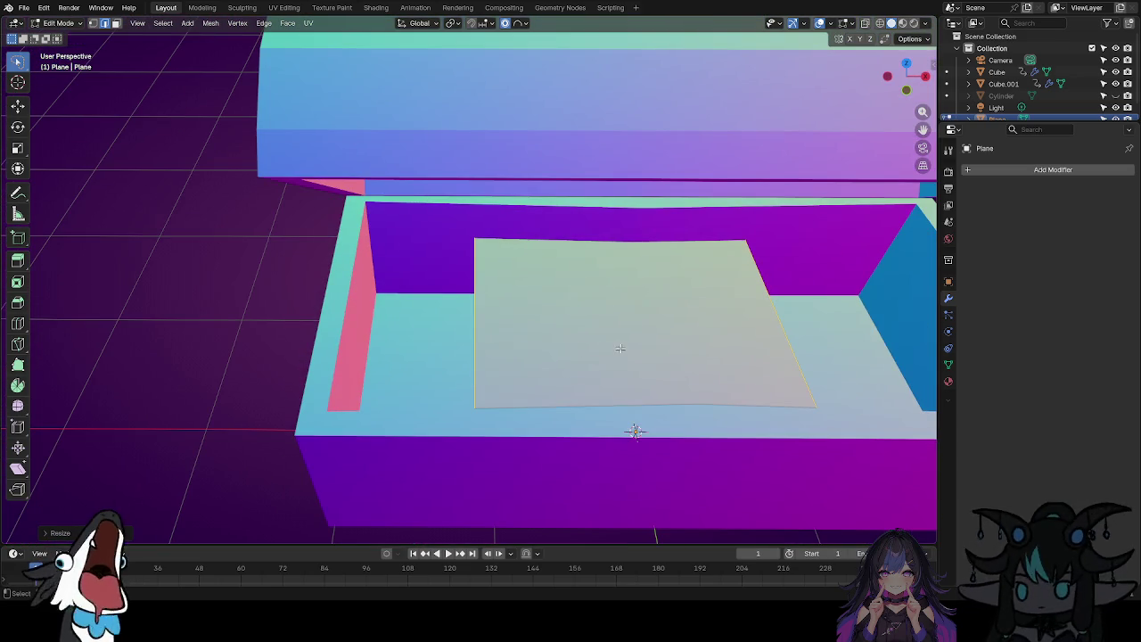
middle_drag(690, 365, 632, 370)
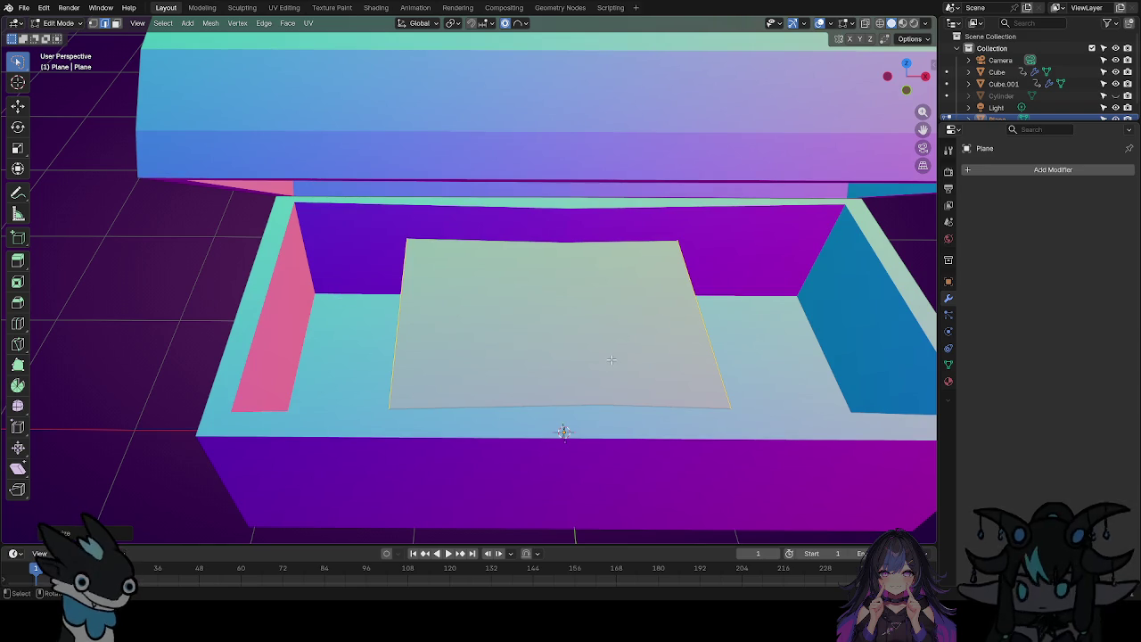
Widen the plane along X, shift it right along X, and enlarge it uniformly.
key(s)
key(x)
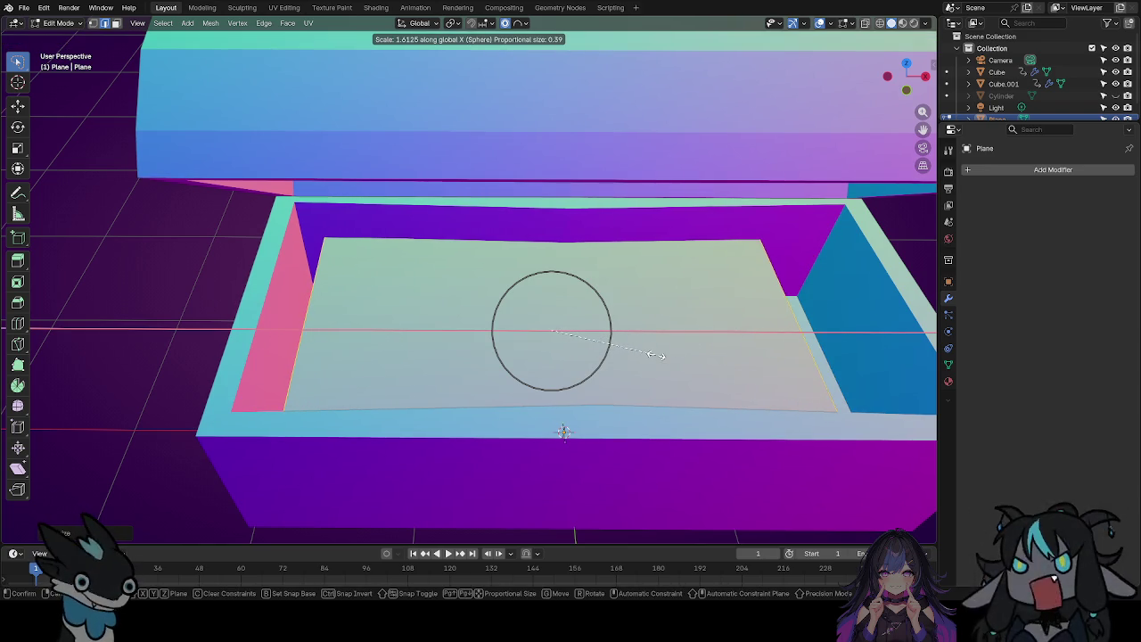
click(667, 356)
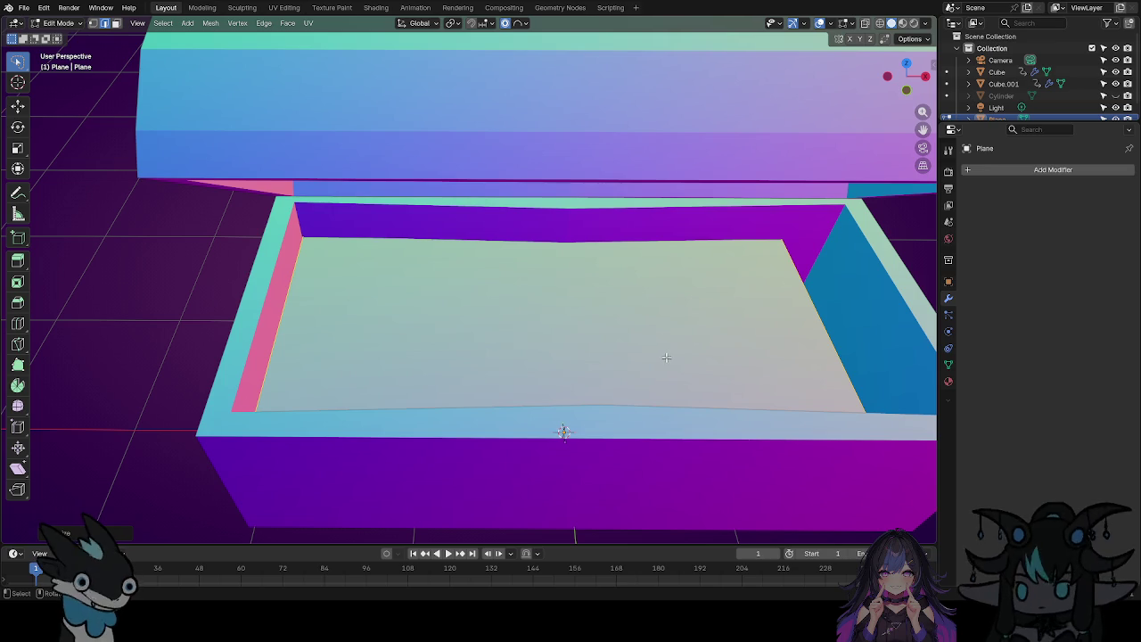
key(g)
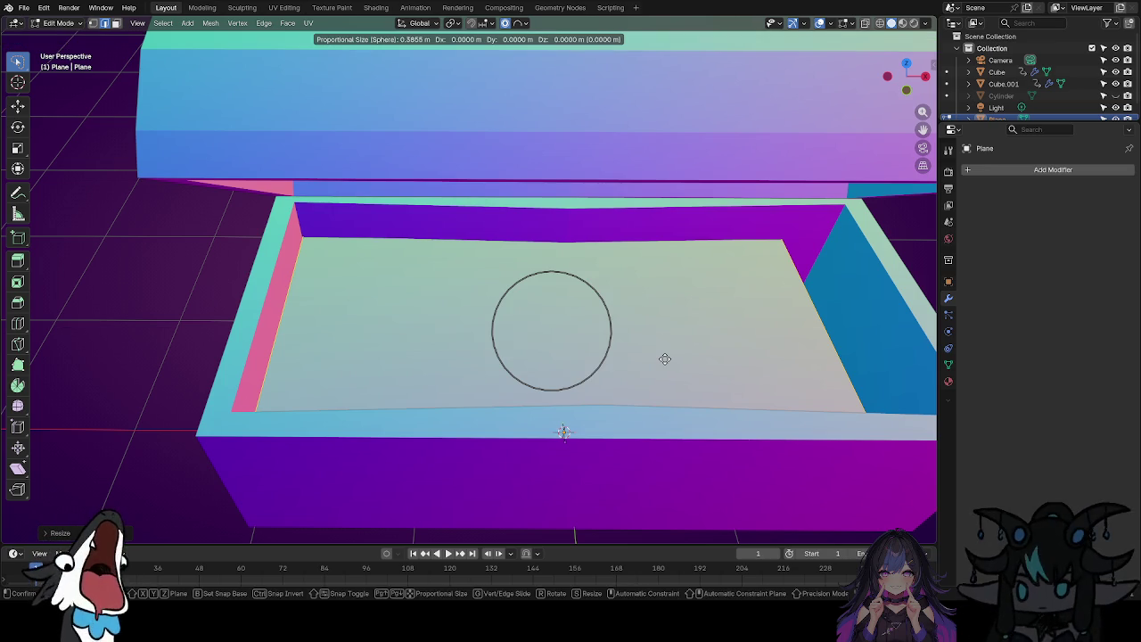
key(x)
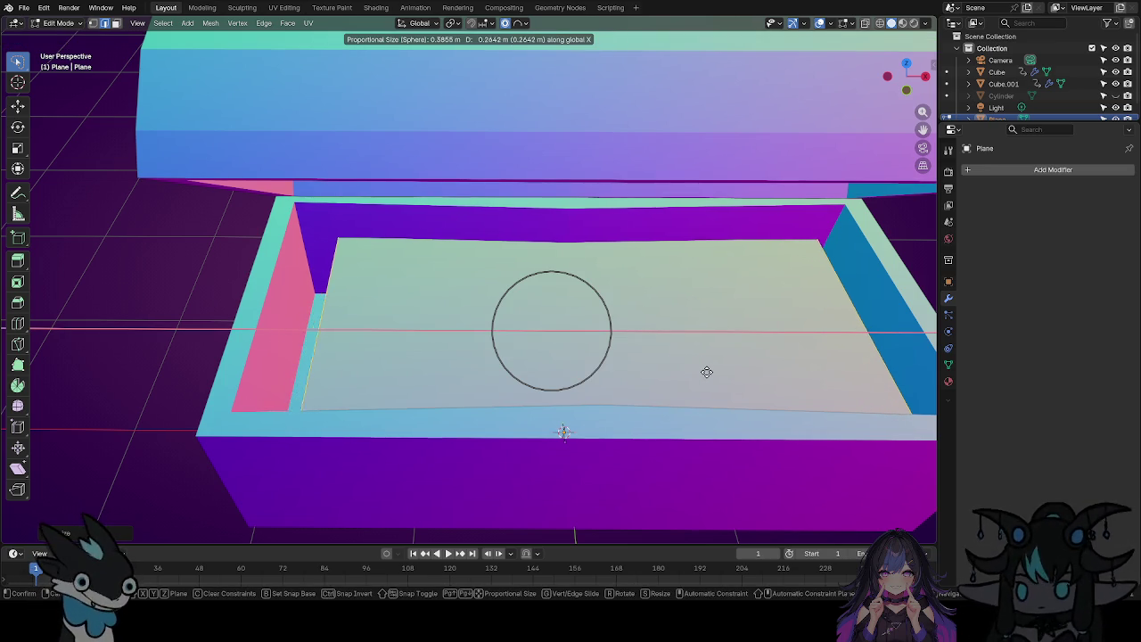
click(717, 377)
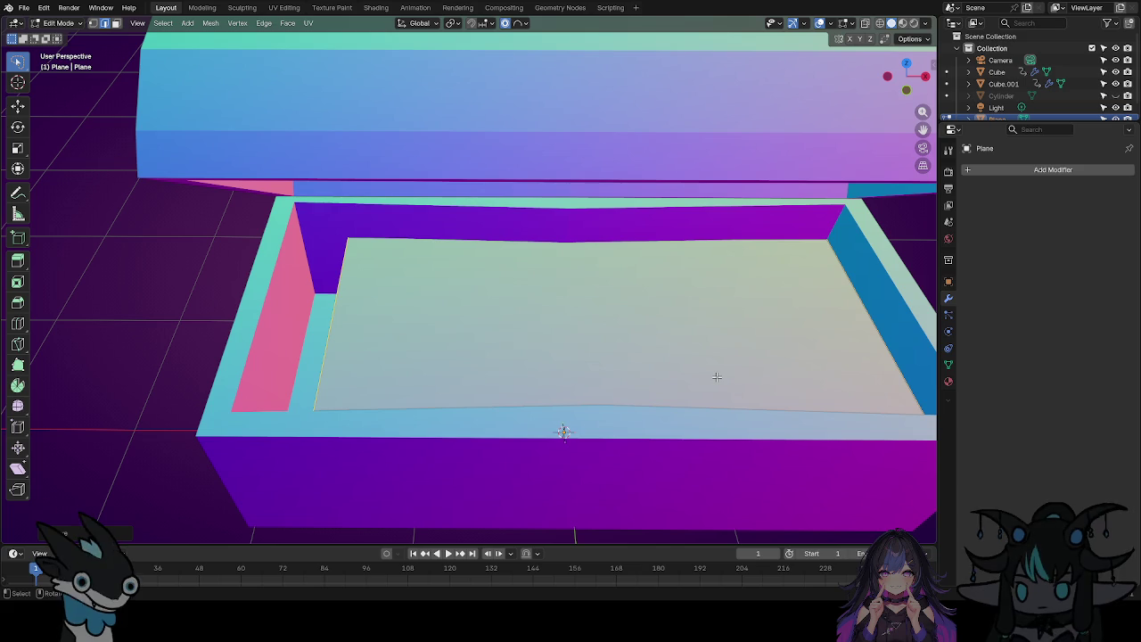
key(s)
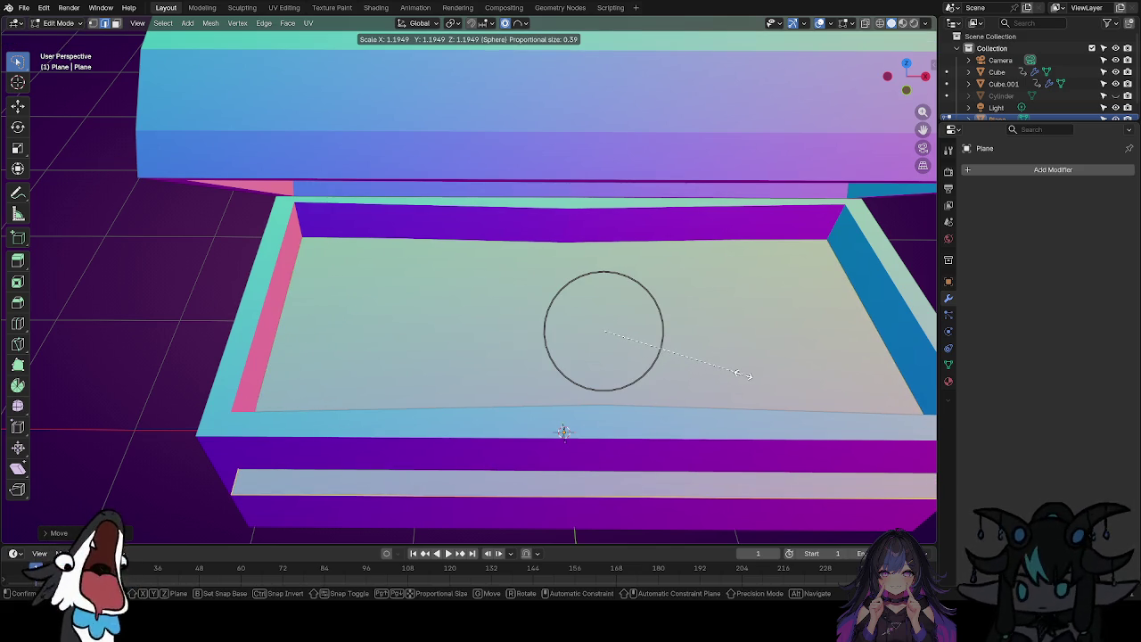
click(708, 386)
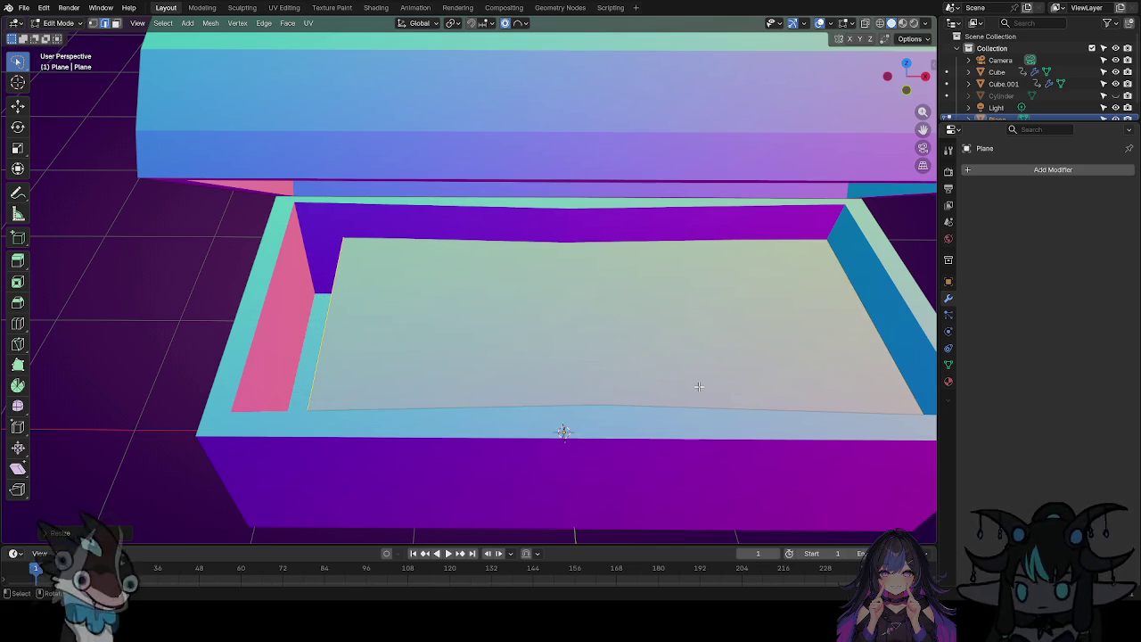
Shift the floor face along X and widen it further along X with soft falloff.
key(g)
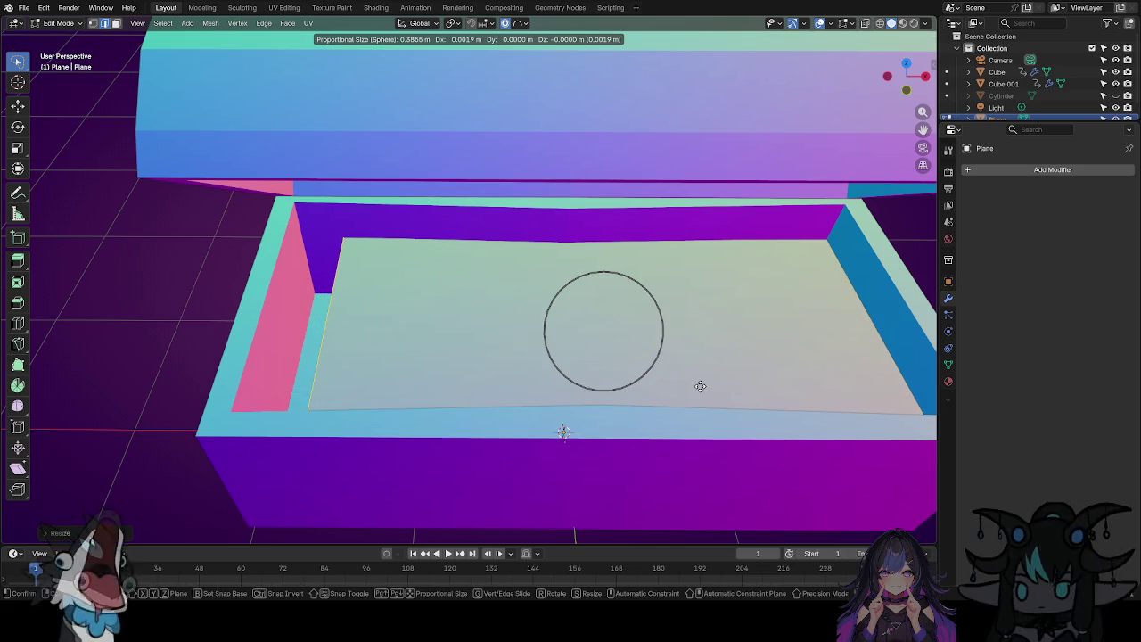
key(x)
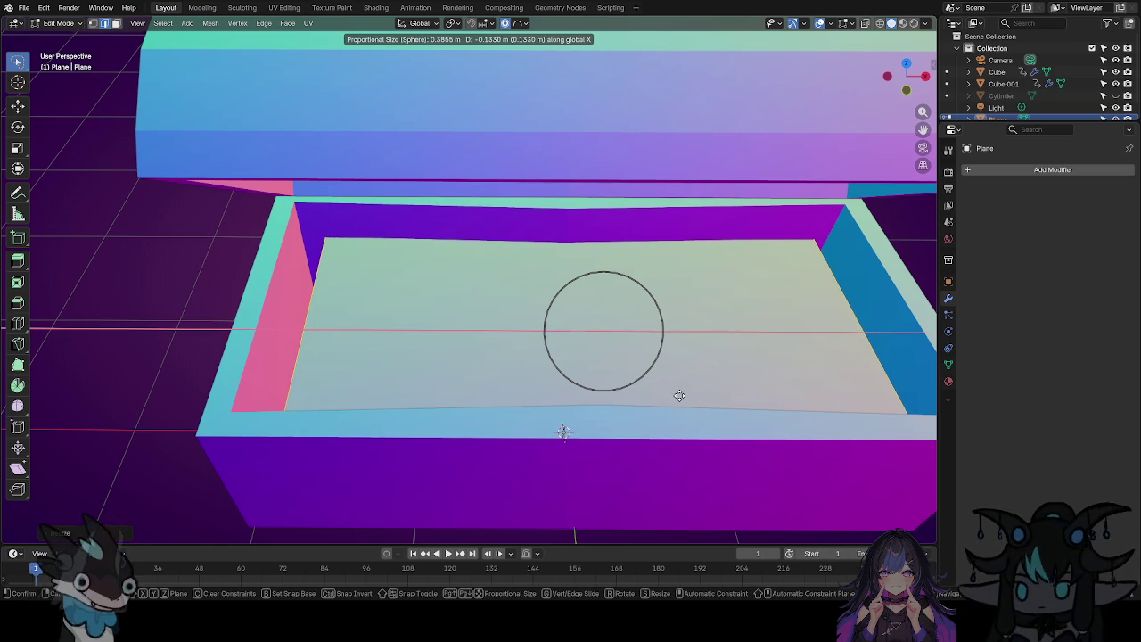
click(680, 395)
key(s)
key(x)
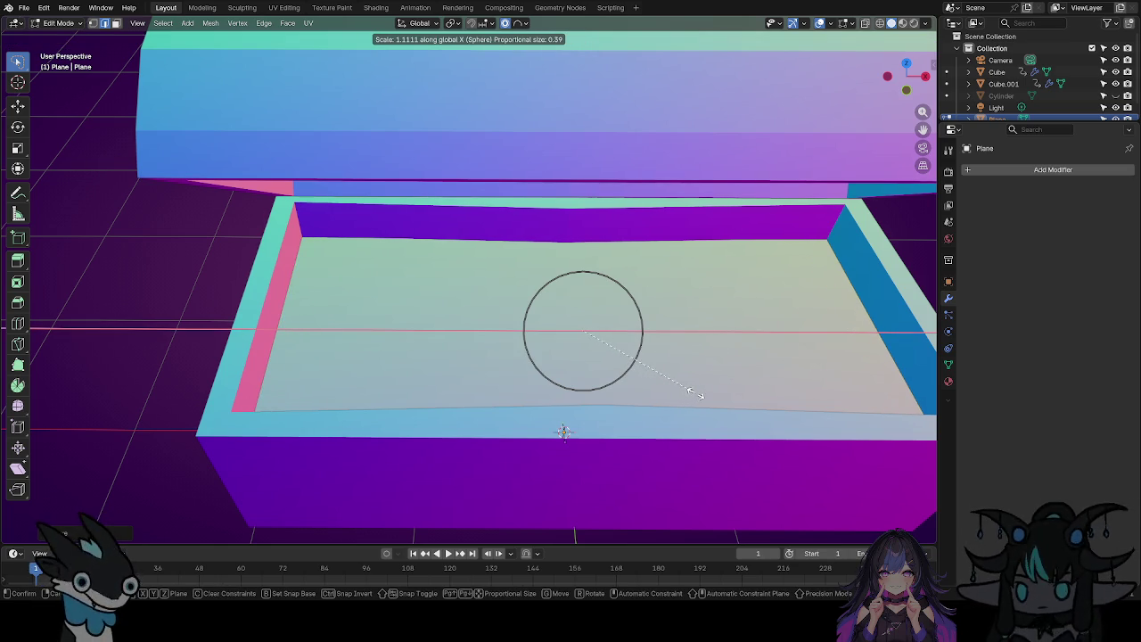
click(700, 393)
mouse_move(545, 386)
middle_down()
mouse_move(606, 339)
mouse_move(606, 376)
mouse_move(490, 398)
mouse_move(477, 389)
mouse_move(512, 389)
mouse_move(446, 383)
mouse_move(570, 408)
mouse_move(594, 401)
mouse_move(571, 404)
middle_up()
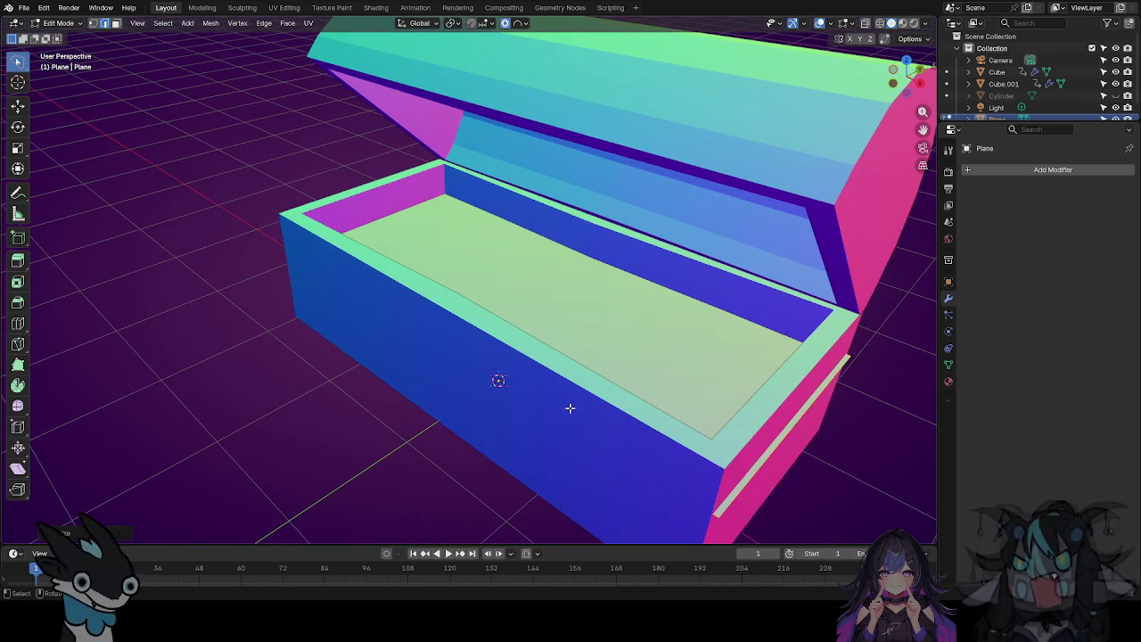
Slide the plane along X with proportional editing so it stays inside the right wall.
key(g)
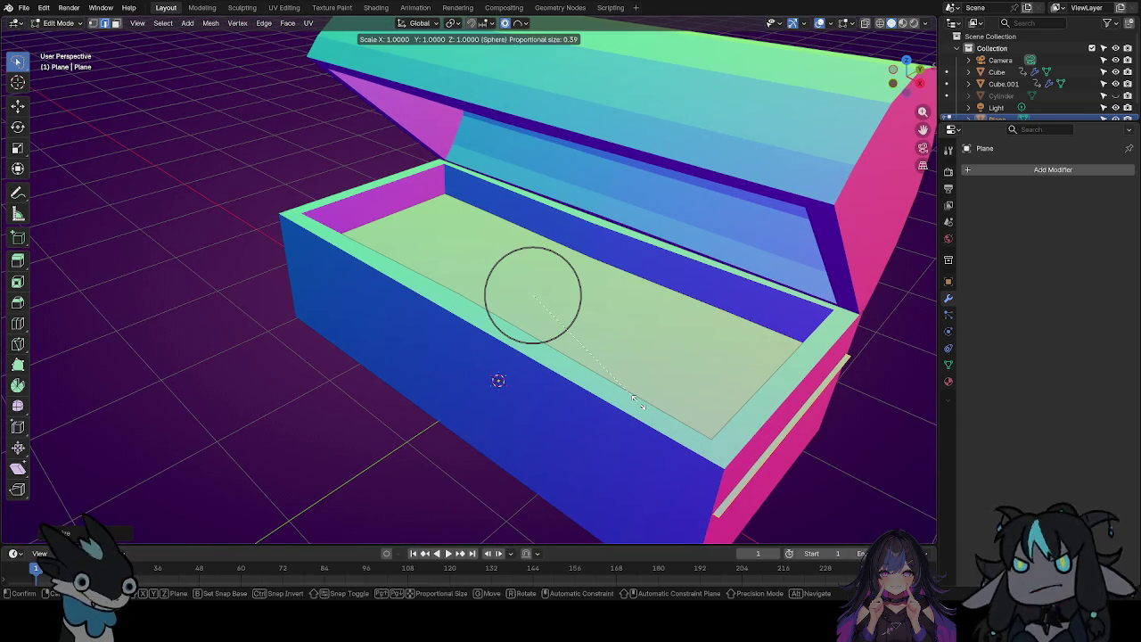
key(x)
click(621, 401)
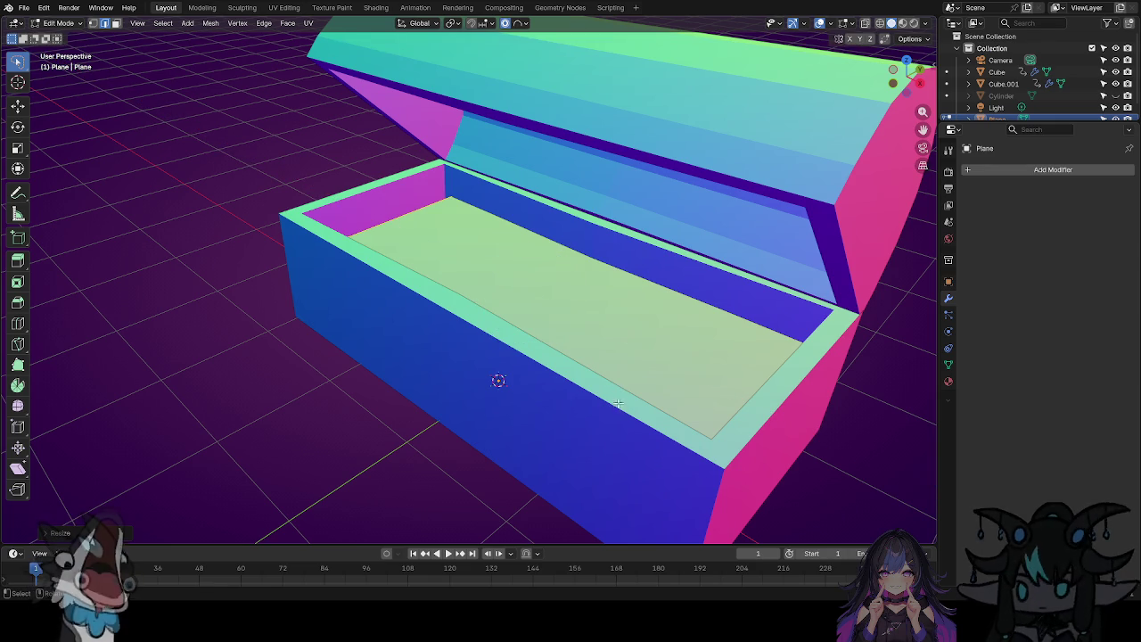
mouse_move(466, 387)
middle_down()
mouse_move(561, 360)
mouse_move(630, 359)
mouse_move(604, 306)
middle_up()
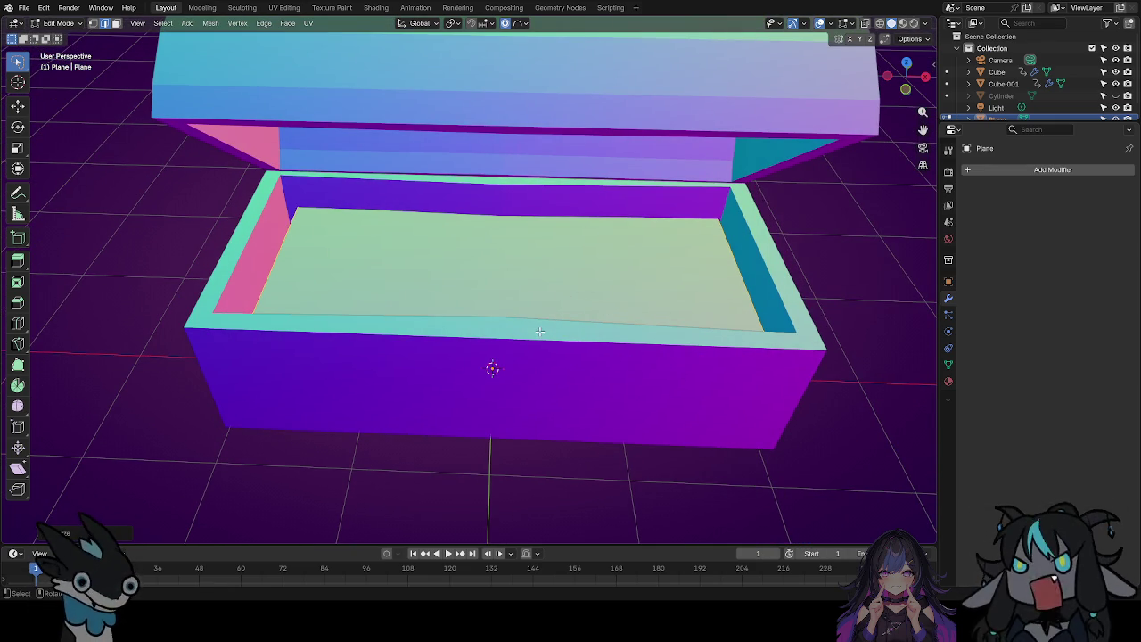
Start and cancel two loop-cut attempts on the floor plane.
key(ctrl+r)
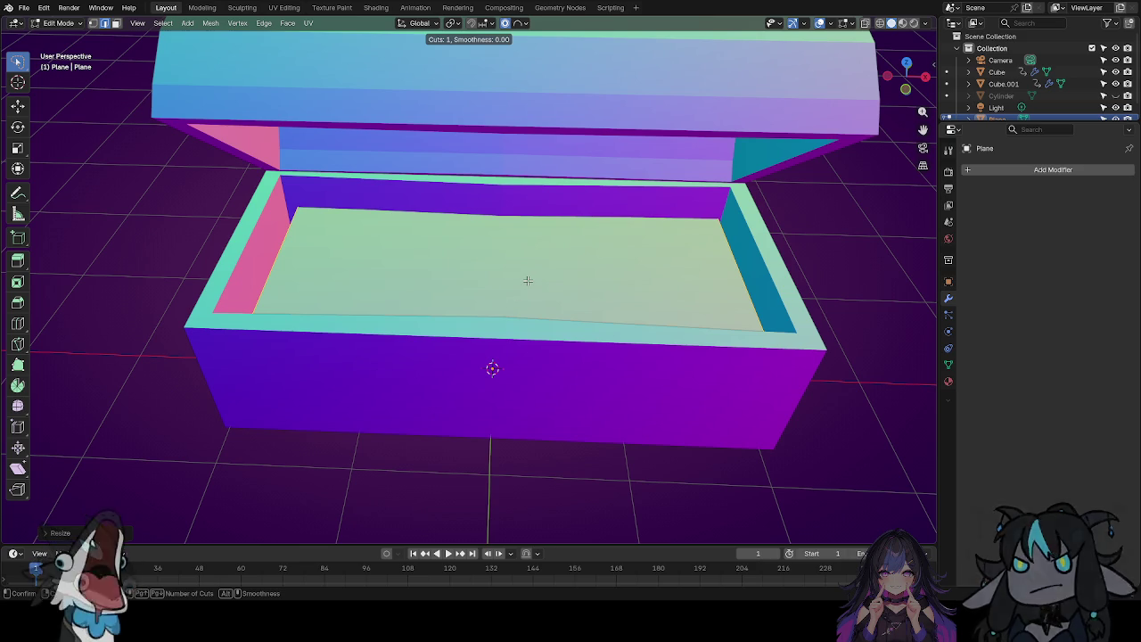
key(Escape)
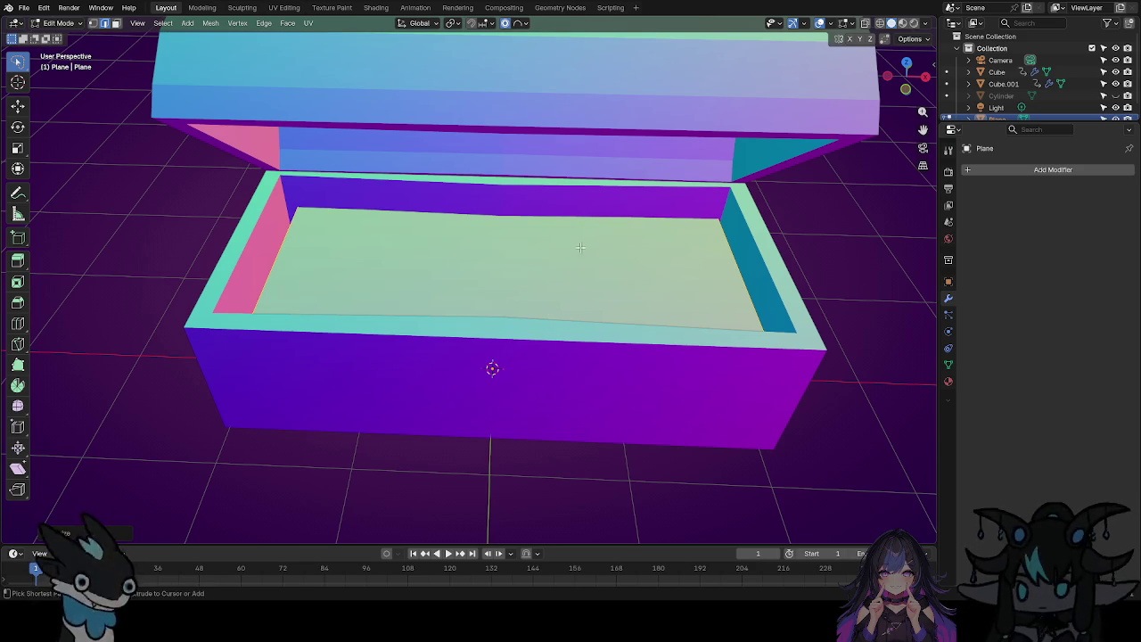
key(ctrl+r)
scroll(559, 259, up, 3)
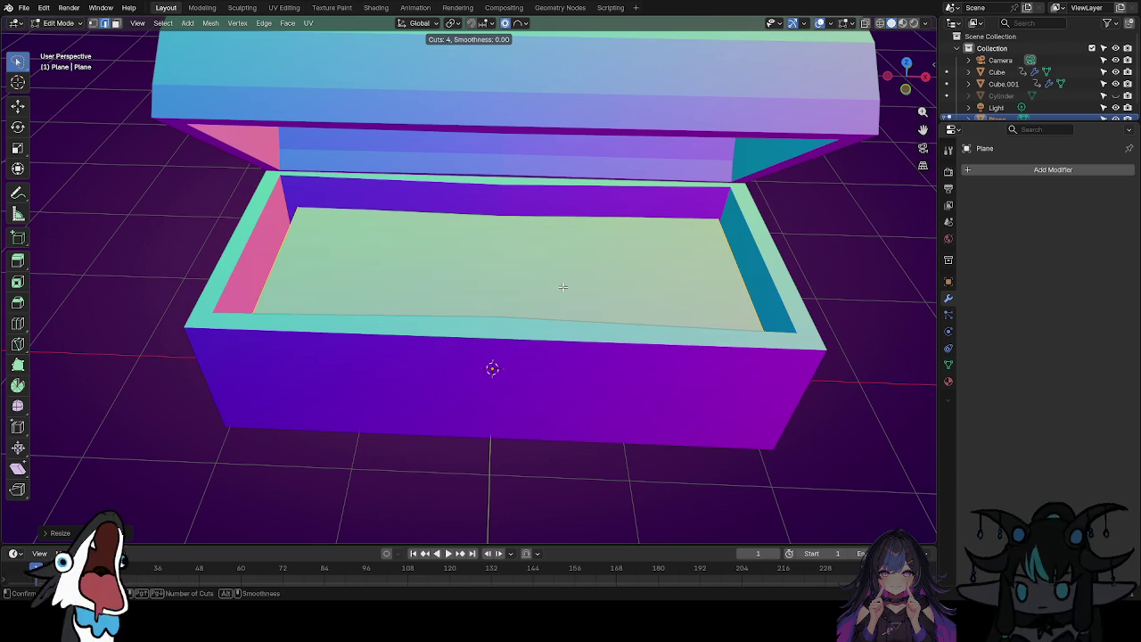
click(562, 286)
right_click(563, 286)
scroll(566, 288, up, 2)
scroll(571, 290, up, 2)
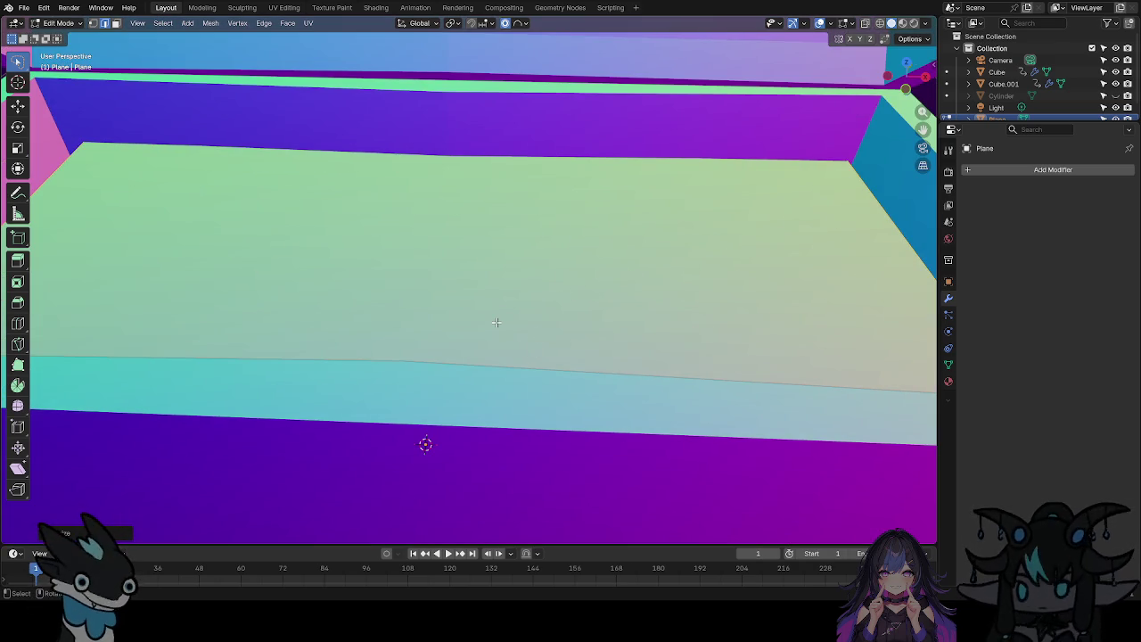
Add one centred edge loop across the plane and select all its geometry.
key(ctrl+r)
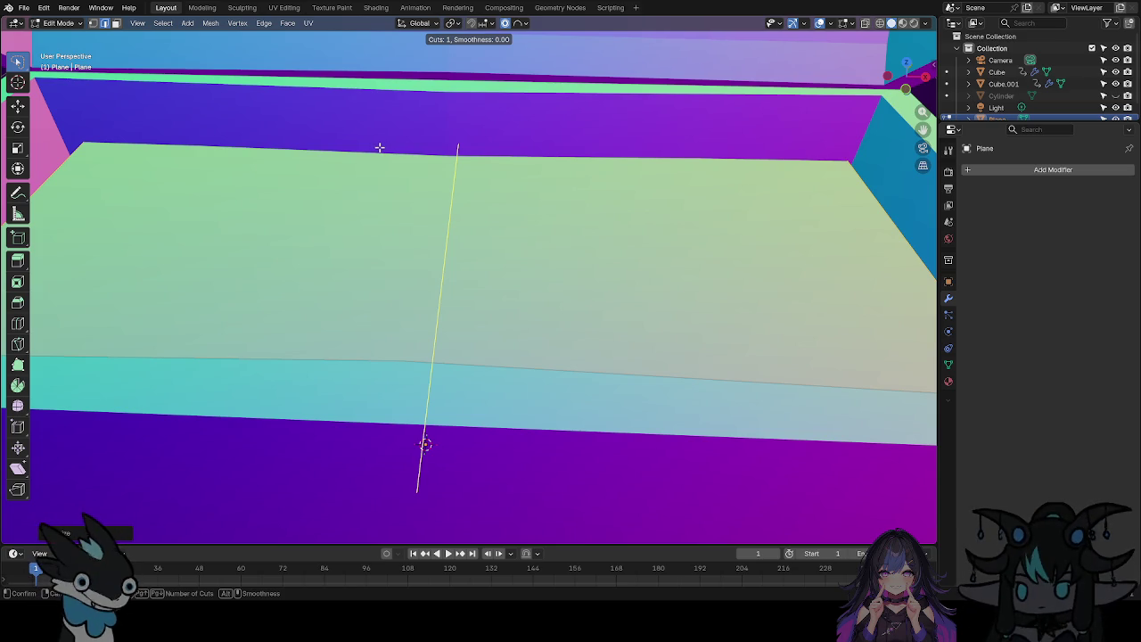
click(379, 147)
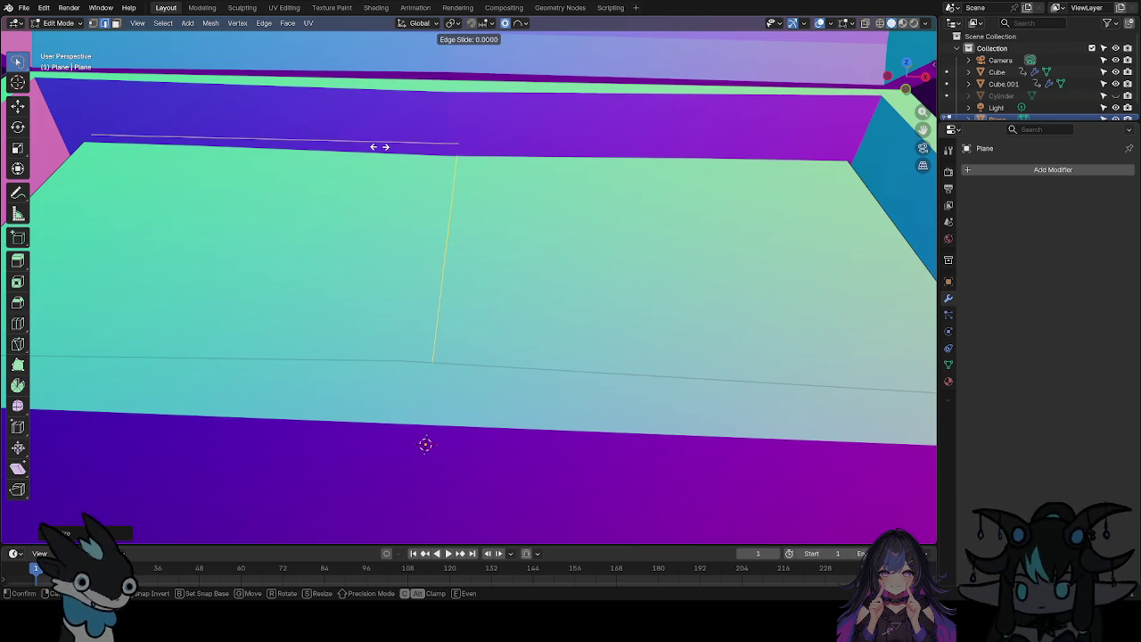
right_click(379, 148)
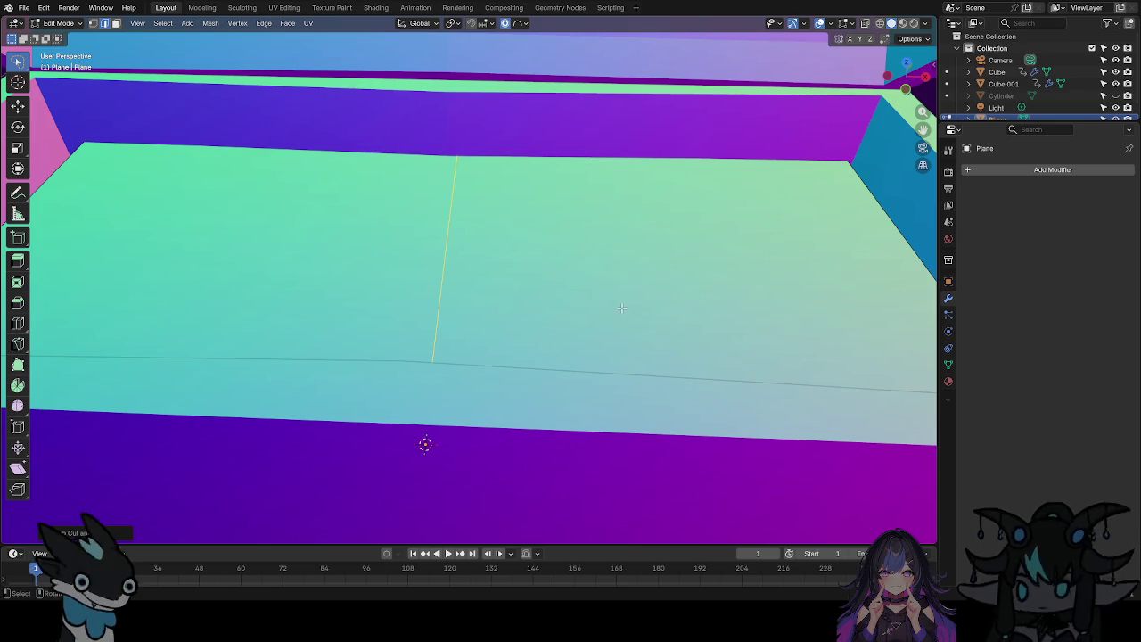
scroll(567, 287, down, 2)
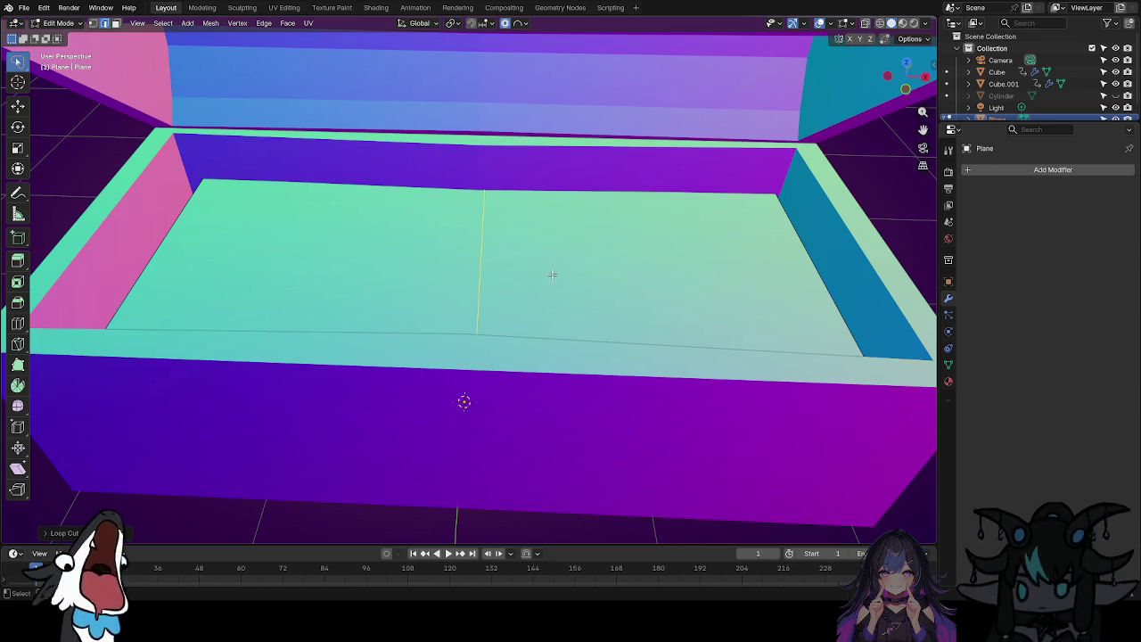
key(a)
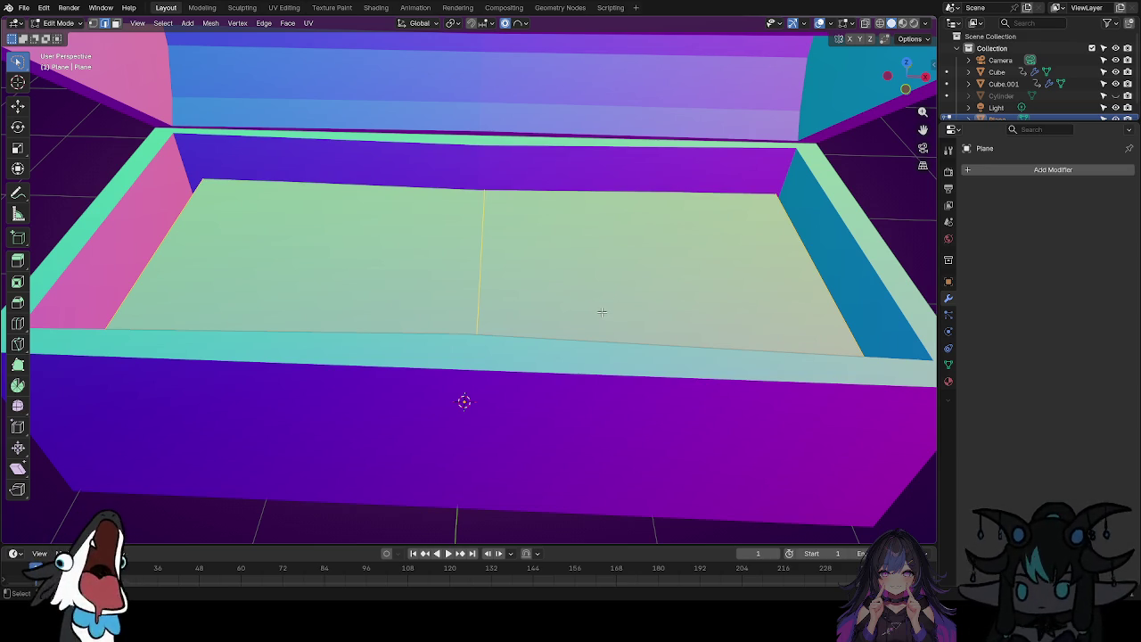
right_click(595, 300)
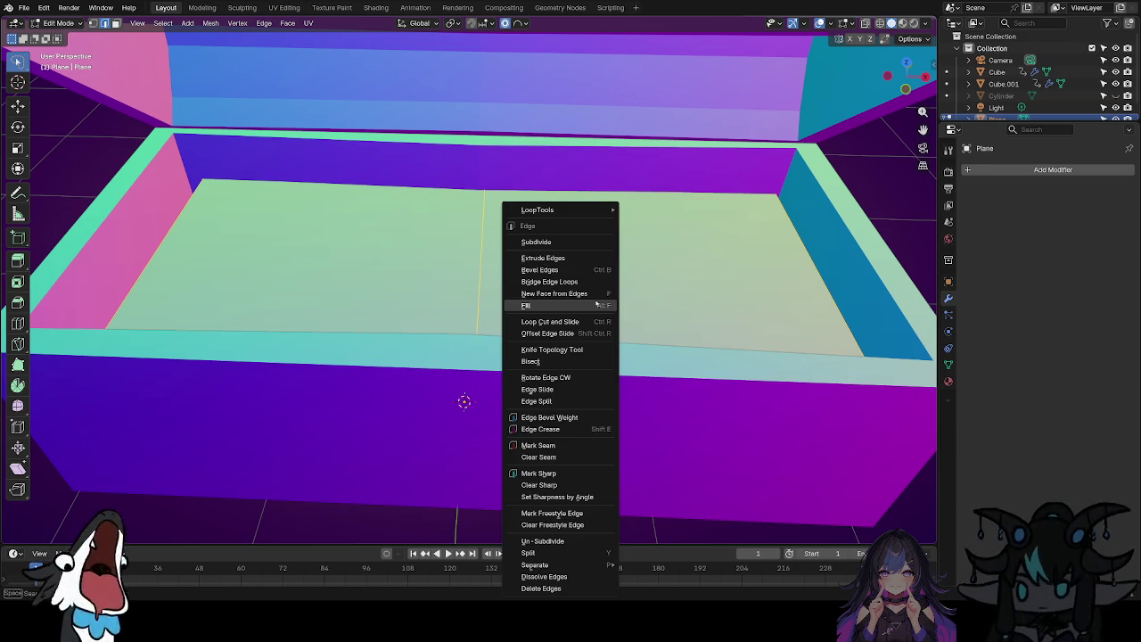
Apply Subdivide from the edge menu four times to turn the plane into a dense grid.
click(576, 240)
right_click(571, 239)
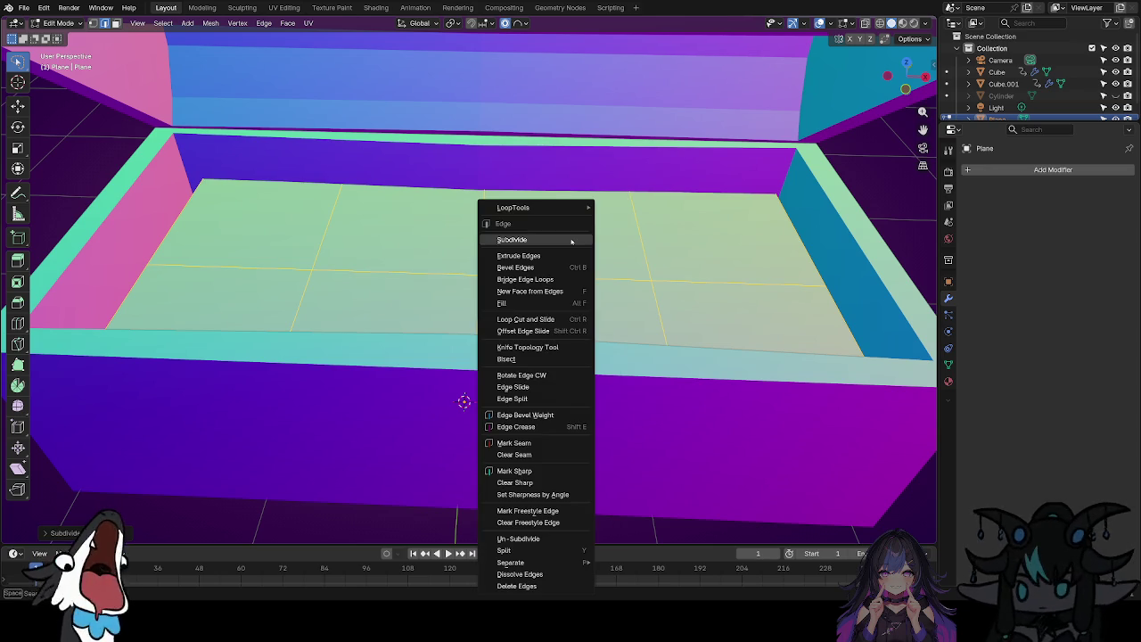
click(573, 239)
right_click(591, 239)
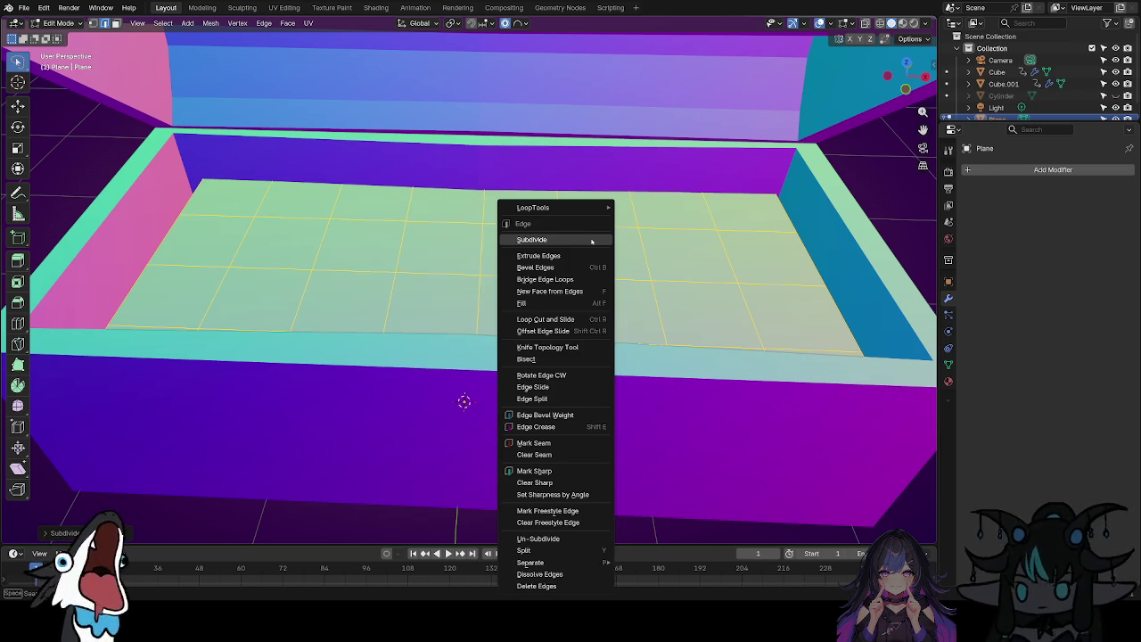
click(591, 239)
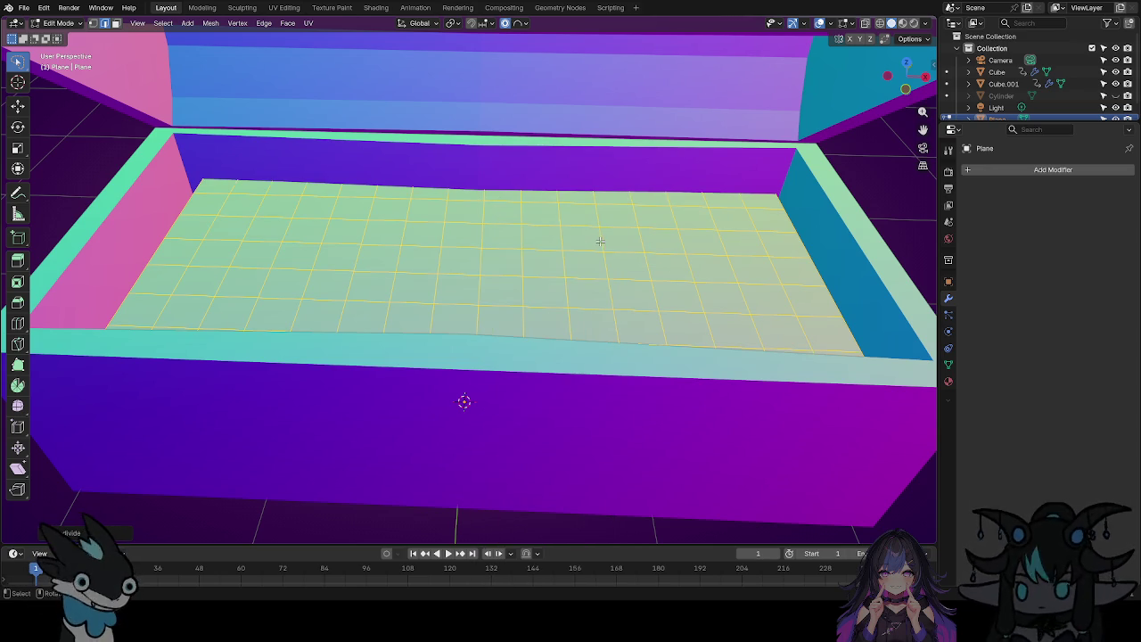
right_click(597, 241)
click(590, 239)
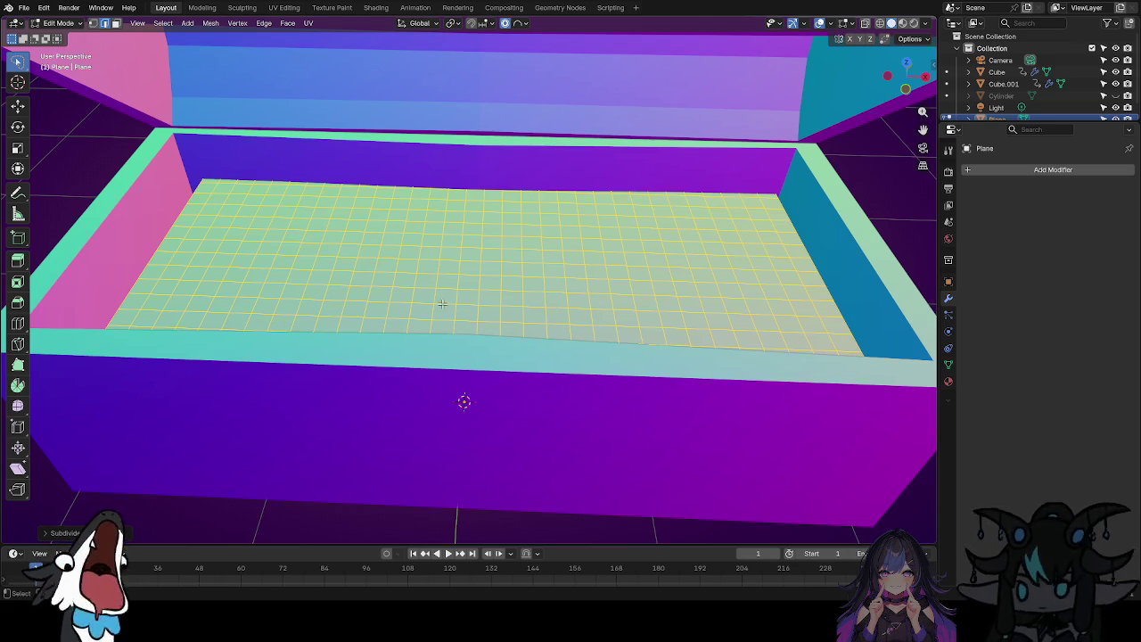
Scale the grid plane along X with falloff, undo it after it clips the left wall.
middle_drag(351, 287, 438, 280)
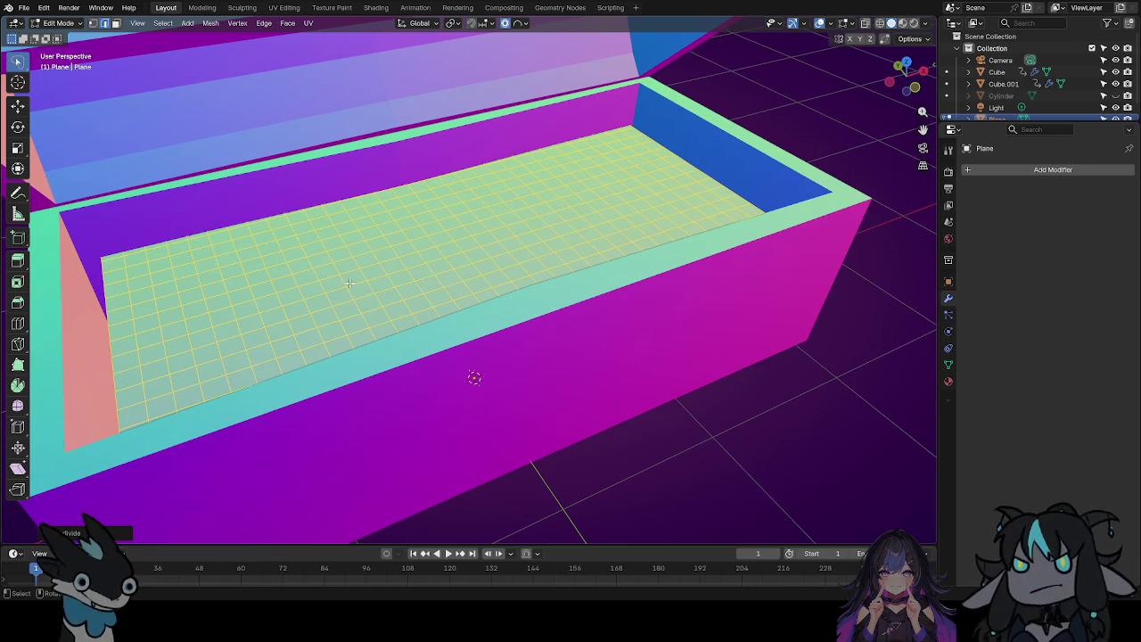
middle_drag(432, 211, 418, 224)
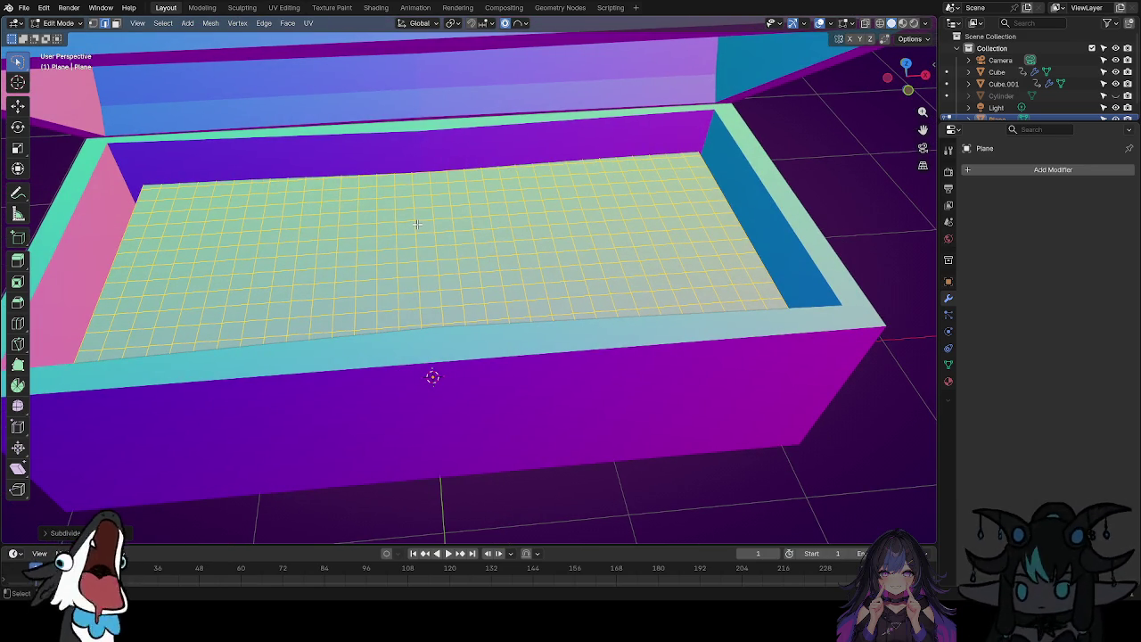
key(s)
key(x)
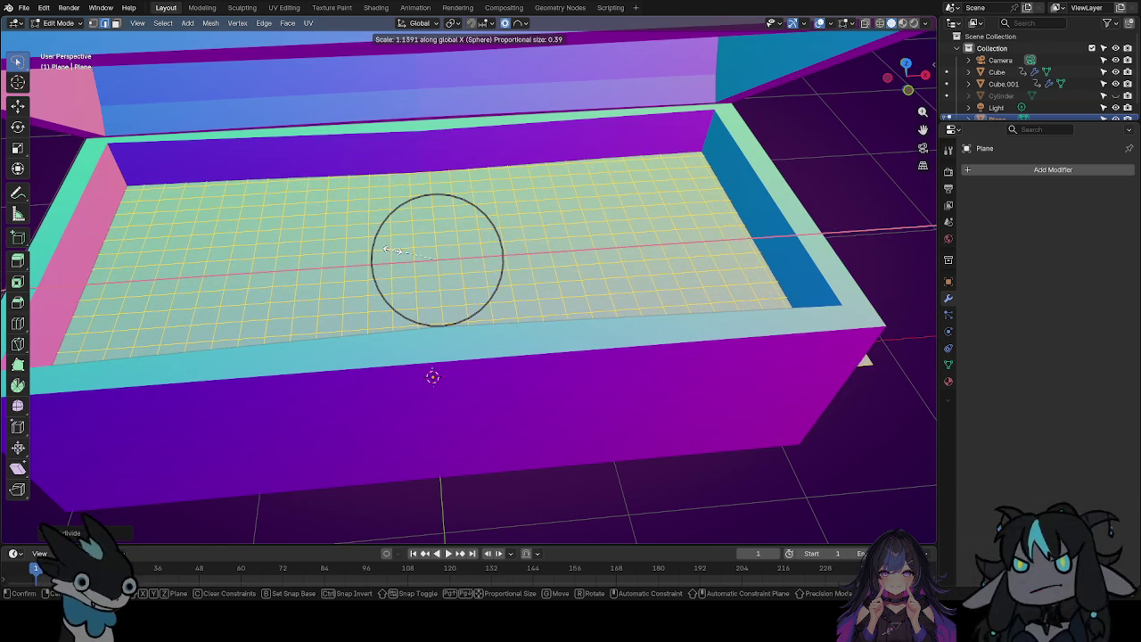
click(393, 251)
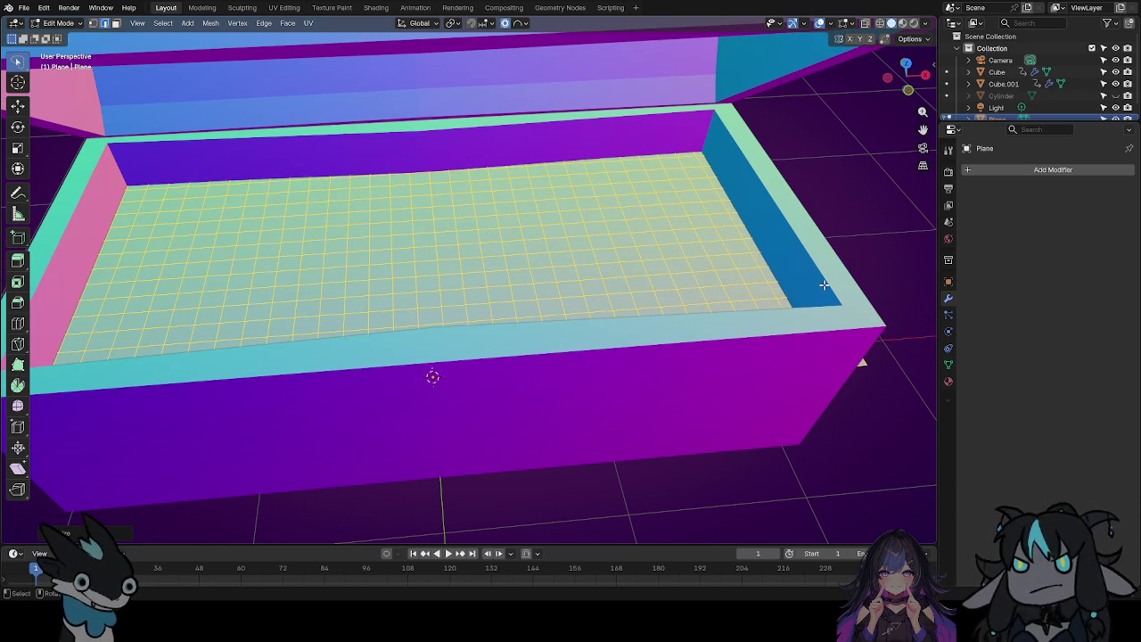
middle_drag(823, 285, 778, 285)
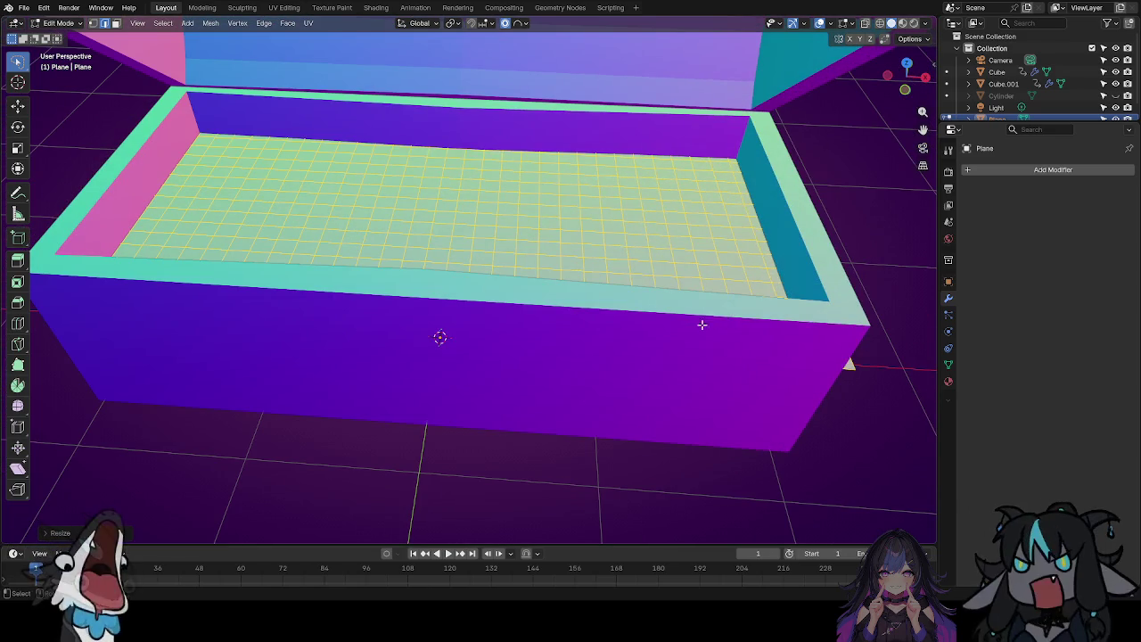
mouse_move(576, 339)
middle_down()
mouse_move(816, 411)
mouse_move(801, 399)
middle_up()
key(ctrl+z)
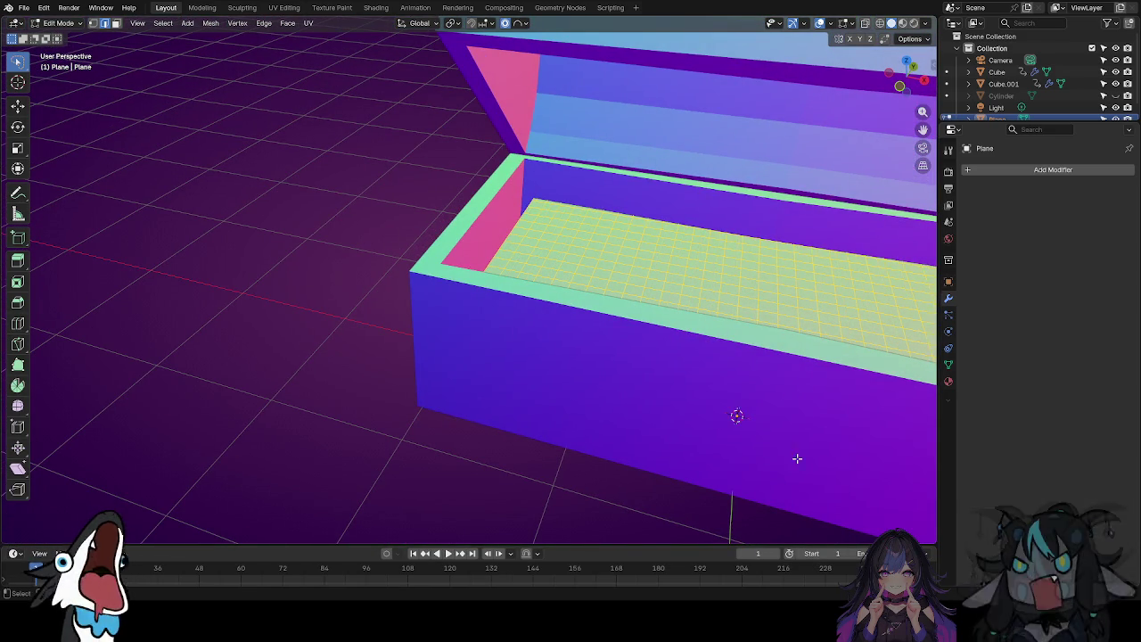
mouse_move(792, 390)
middle_down()
mouse_move(671, 357)
mouse_move(695, 356)
middle_up()
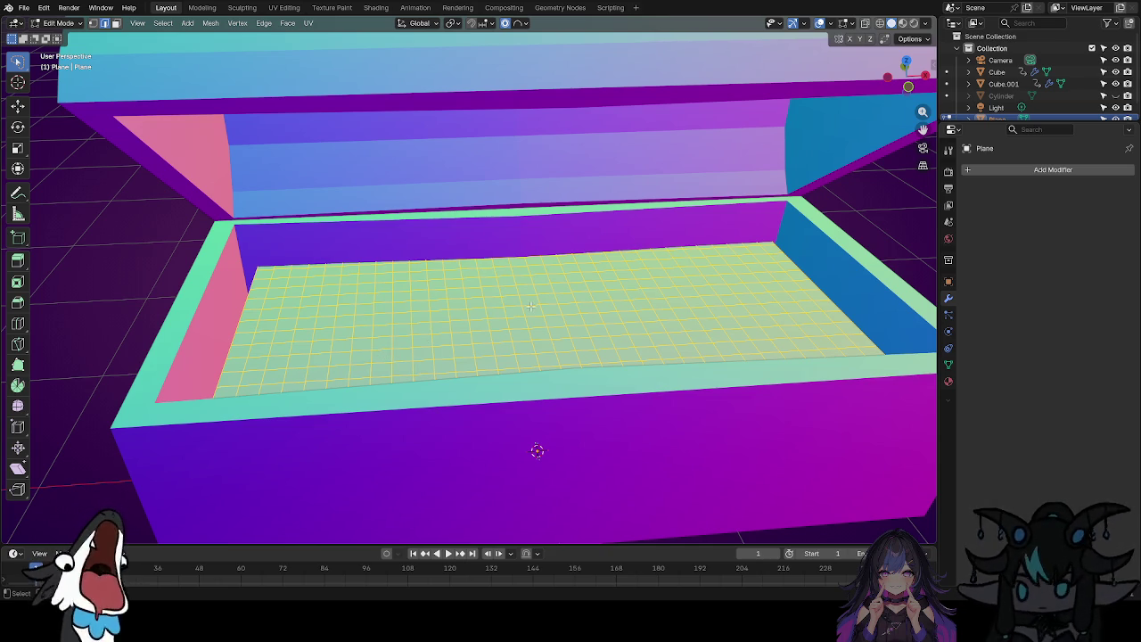
Scale the floor plane twice with proportional falloff, then undo the second rescale.
key(s)
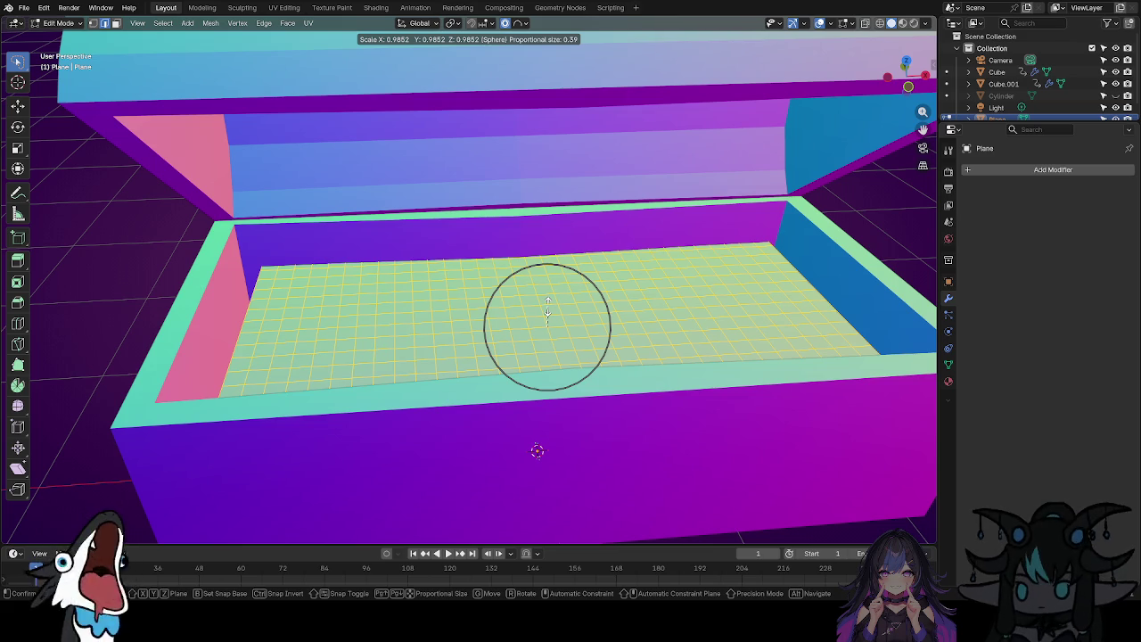
click(547, 309)
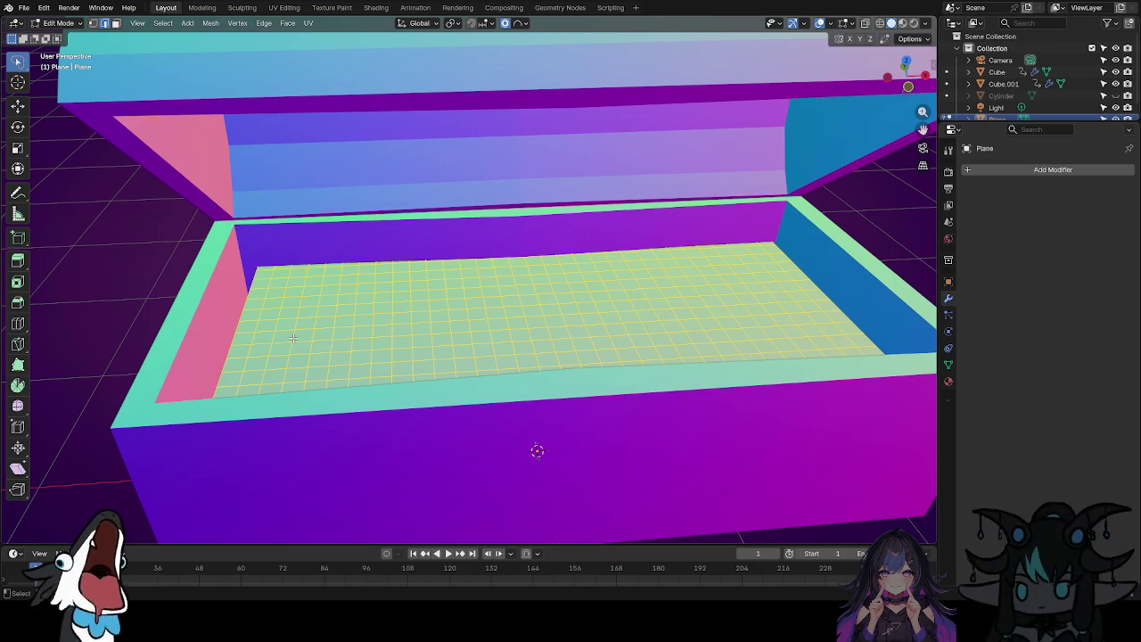
key(s)
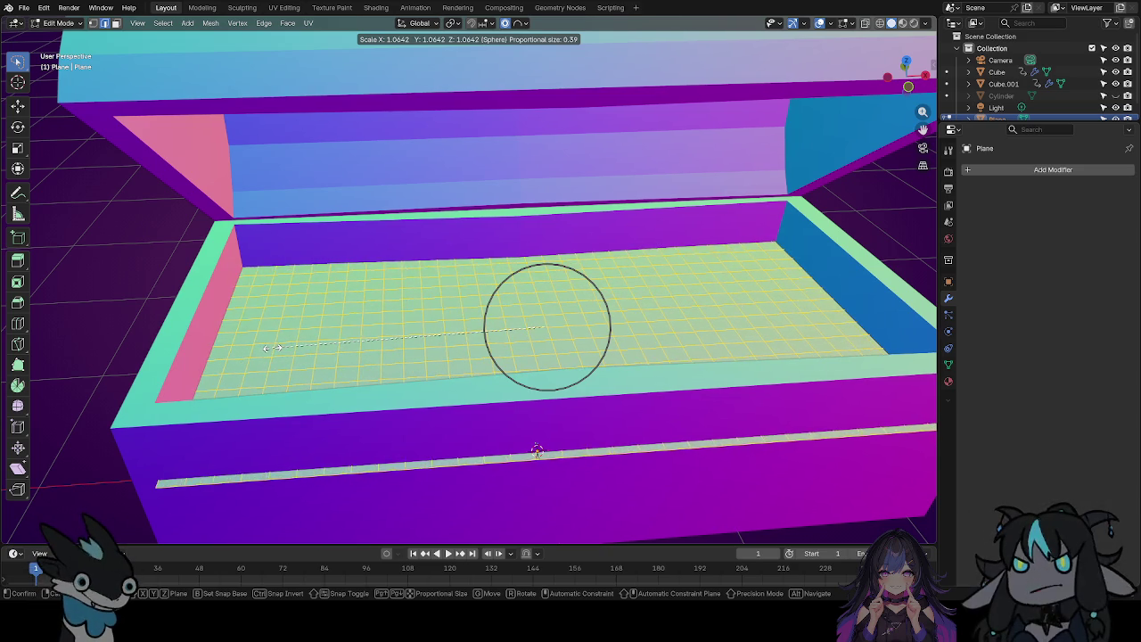
click(275, 350)
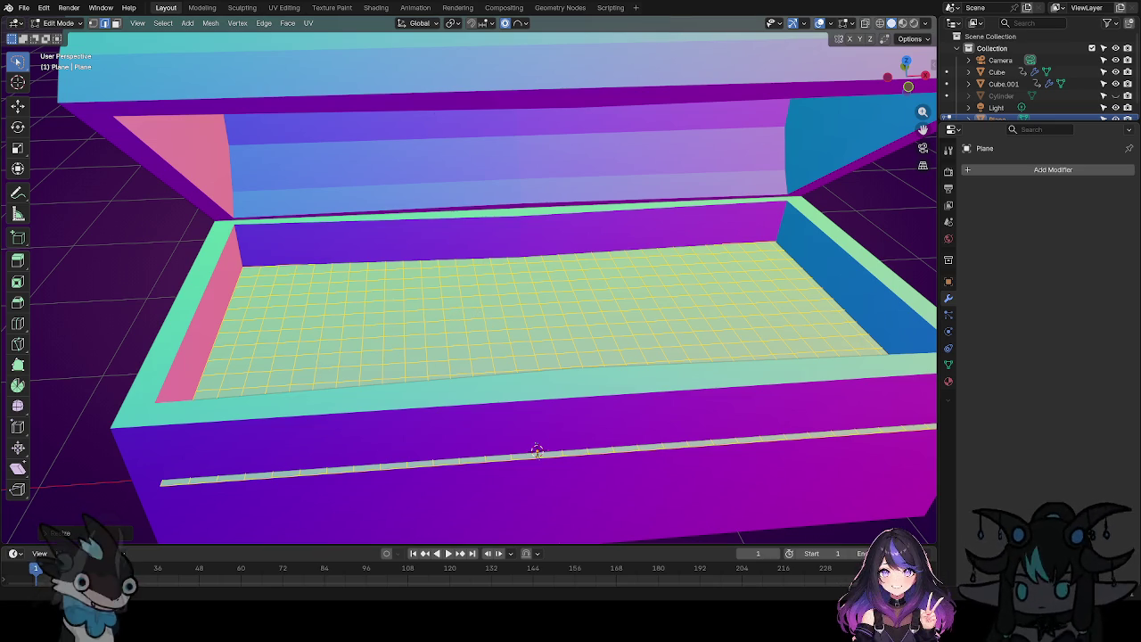
key(ctrl+z)
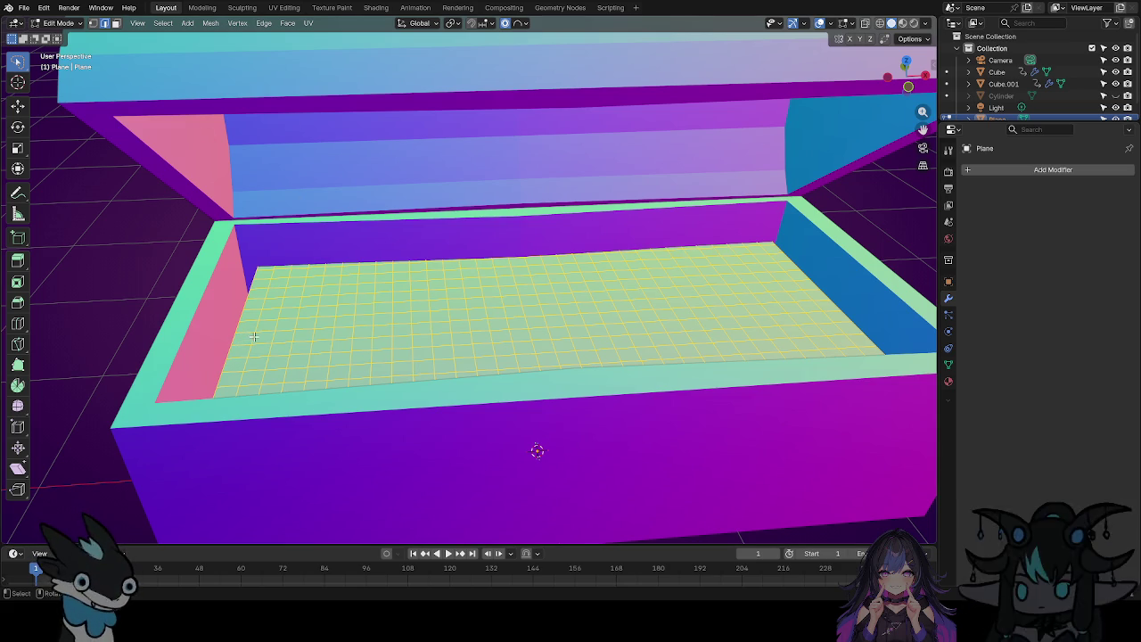
Widen the floor plane along X to span the chest floor, then orbit to check it.
key(s)
key(x)
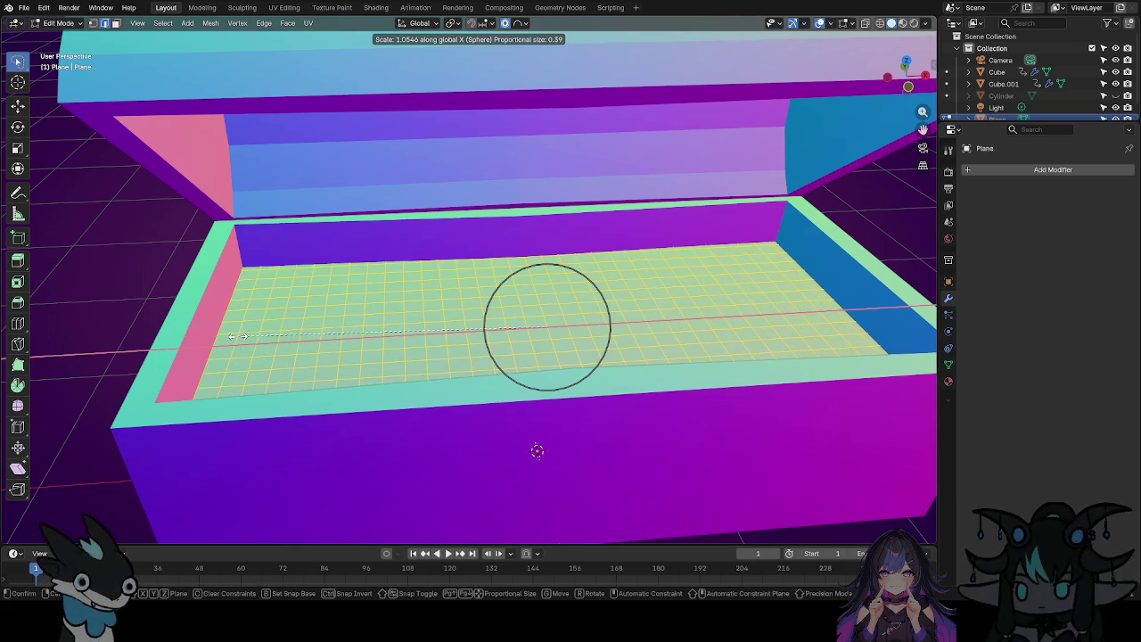
click(238, 337)
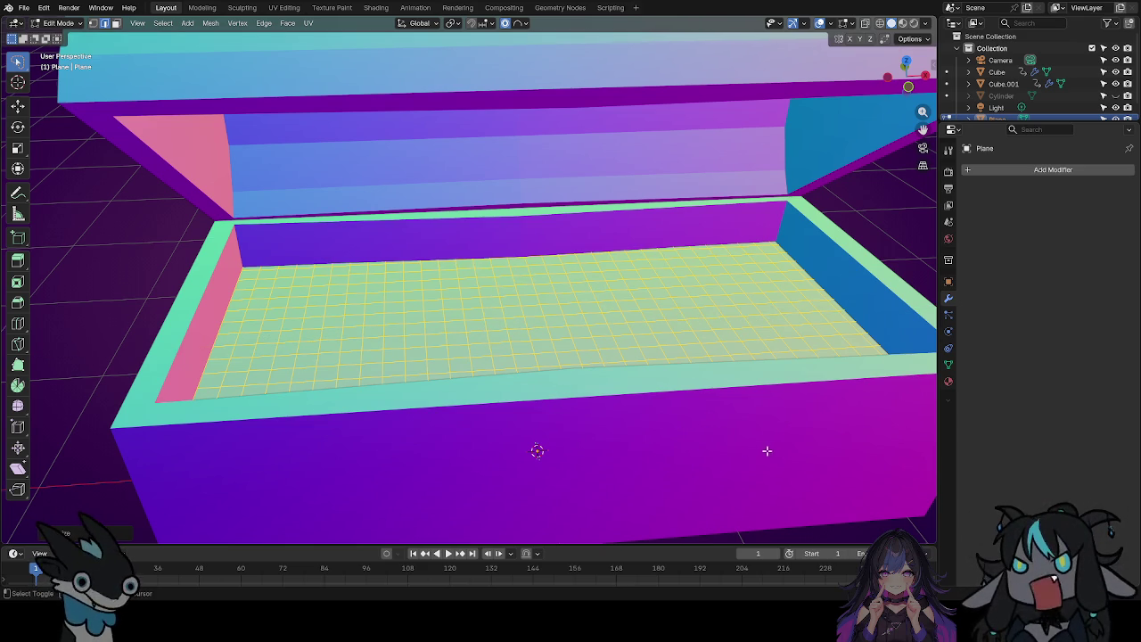
middle_drag(768, 451, 436, 454)
middle_drag(548, 398, 538, 332)
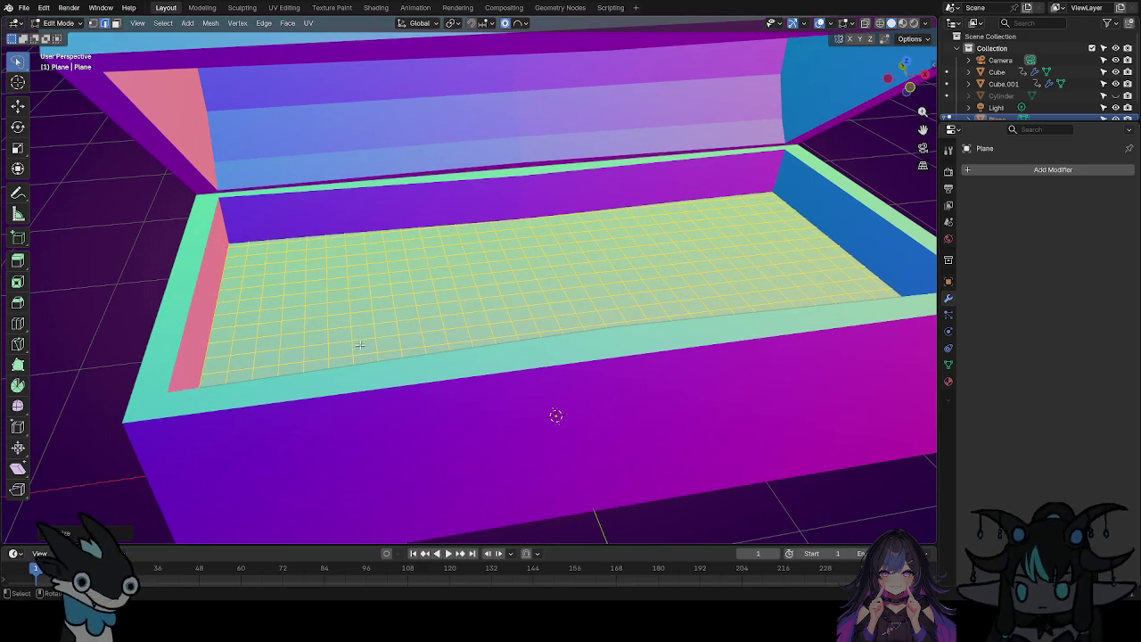
middle_drag(360, 345, 320, 336)
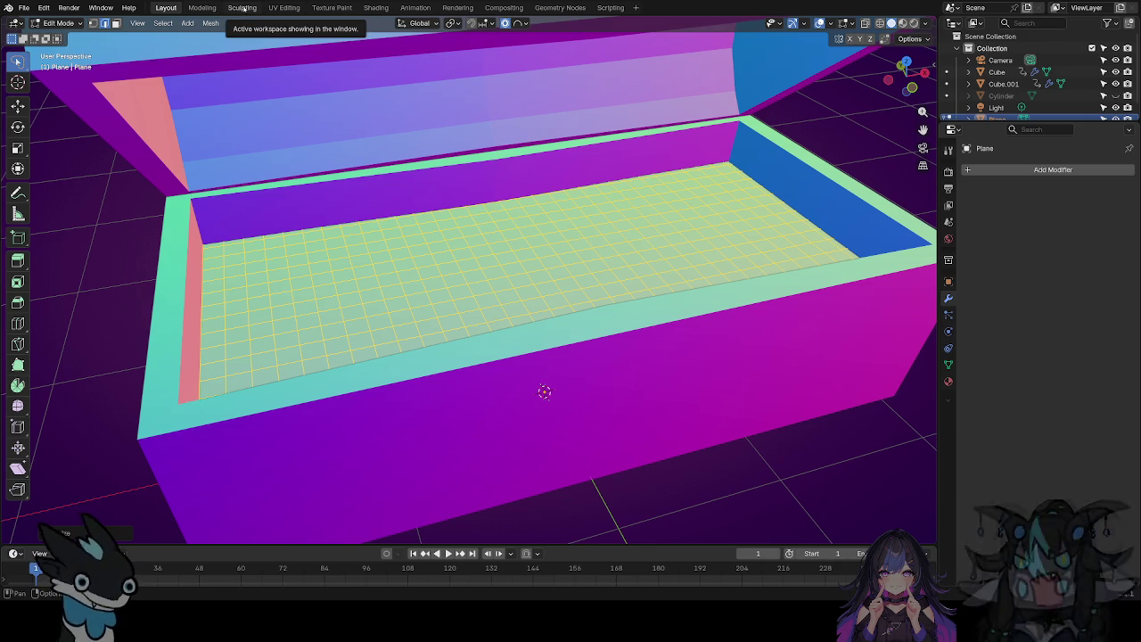
Preview the chest interior in the Sculpting workspace from several angles, then return to Layout.
click(242, 8)
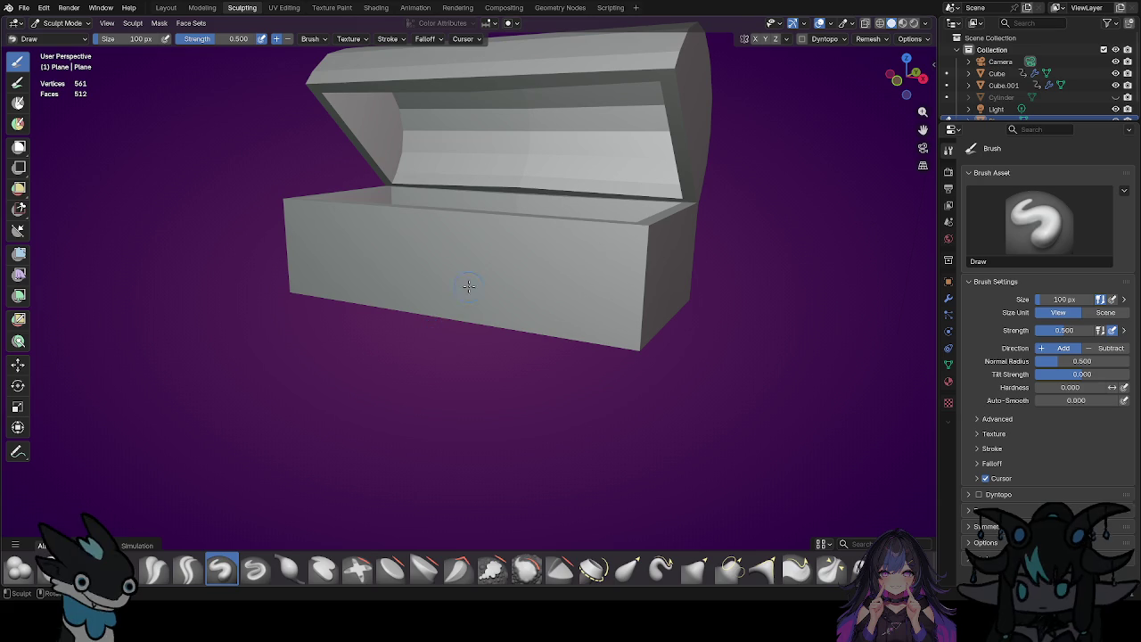
middle_drag(496, 365, 637, 471)
scroll(615, 455, up, 5)
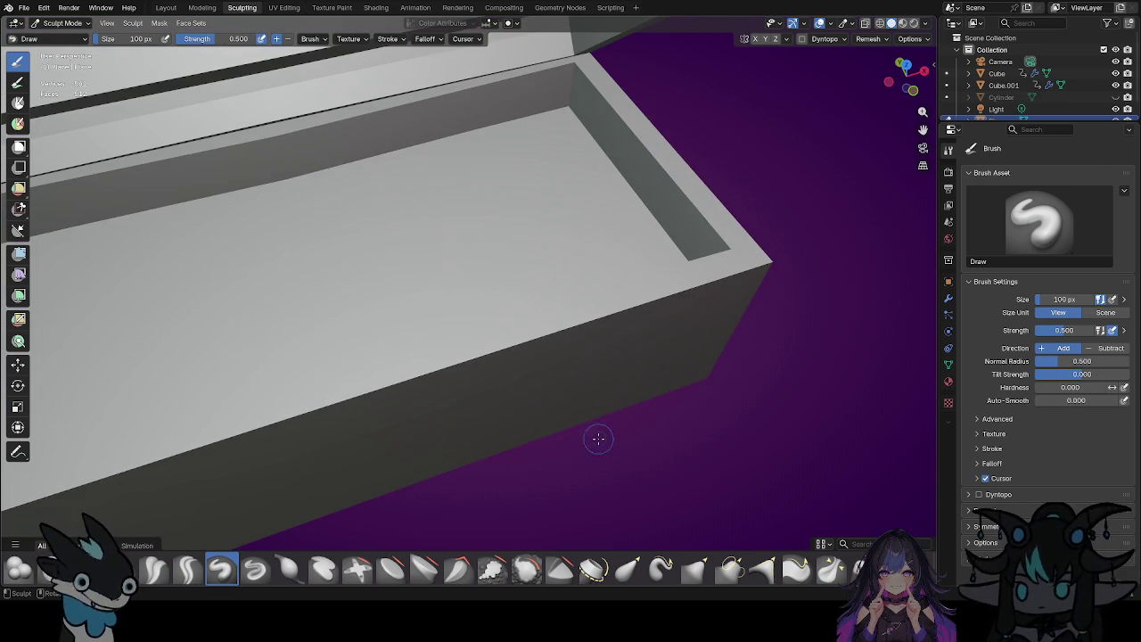
mouse_move(529, 427)
middle_down()
mouse_move(523, 415)
mouse_move(670, 319)
mouse_move(645, 357)
middle_up()
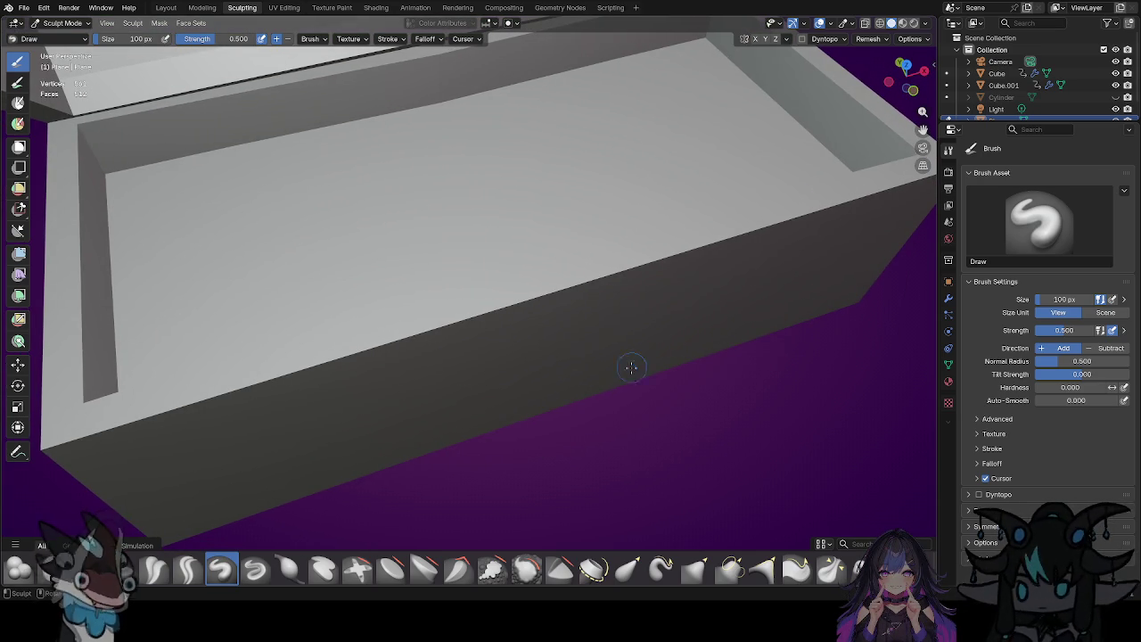
scroll(624, 364, down, 4)
scroll(620, 365, up, 4)
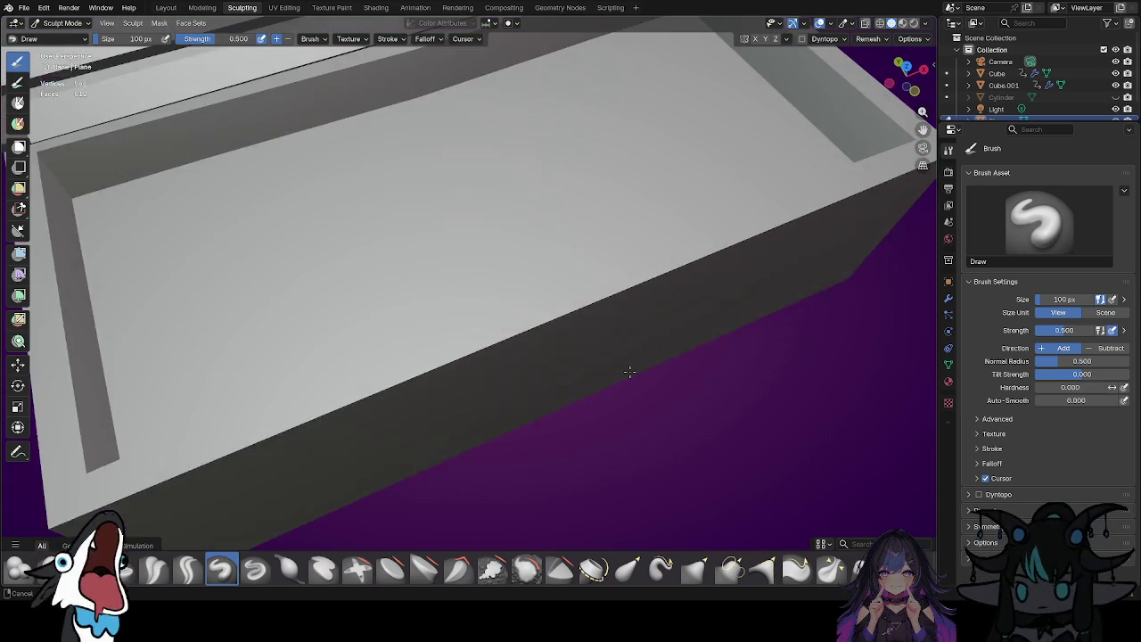
scroll(618, 365, down, 5)
scroll(610, 345, up, 3)
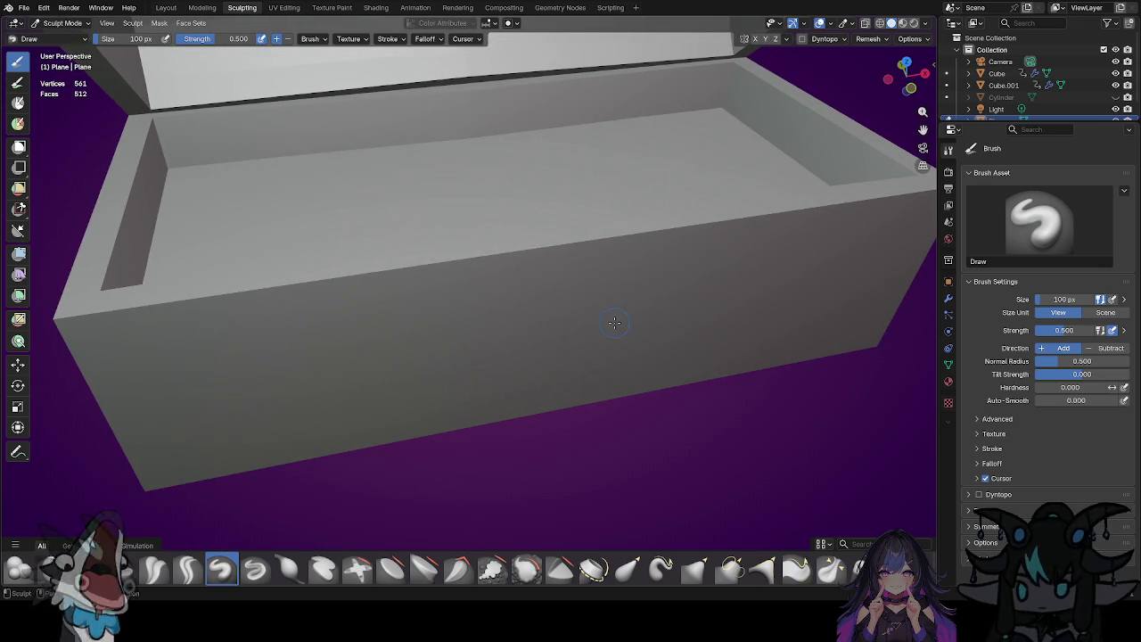
middle_drag(616, 322, 614, 328)
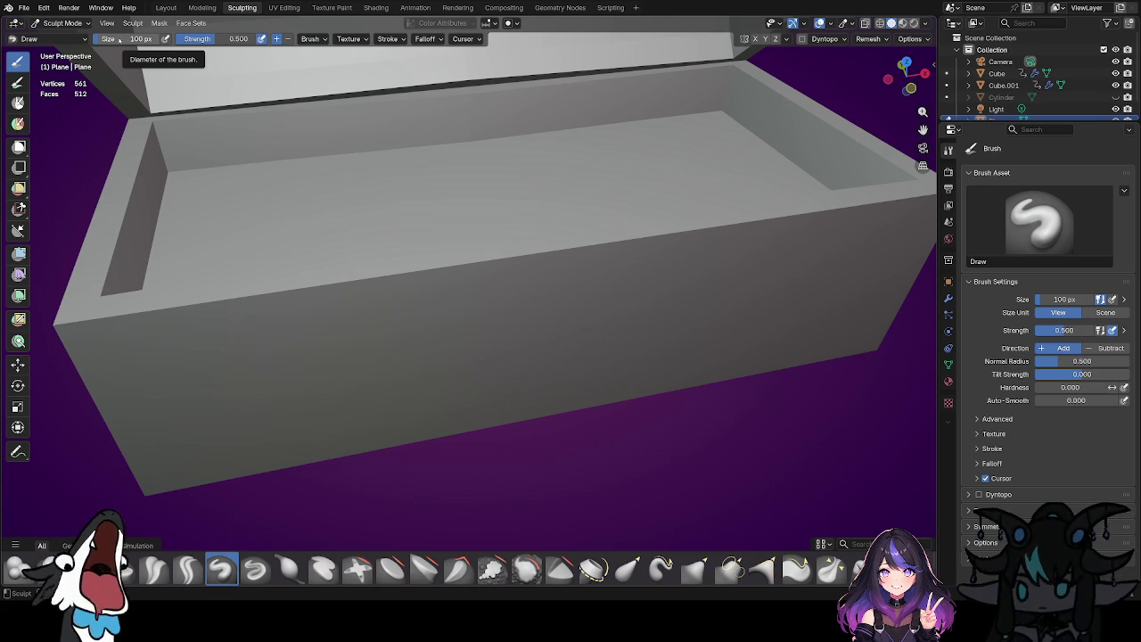
click(166, 8)
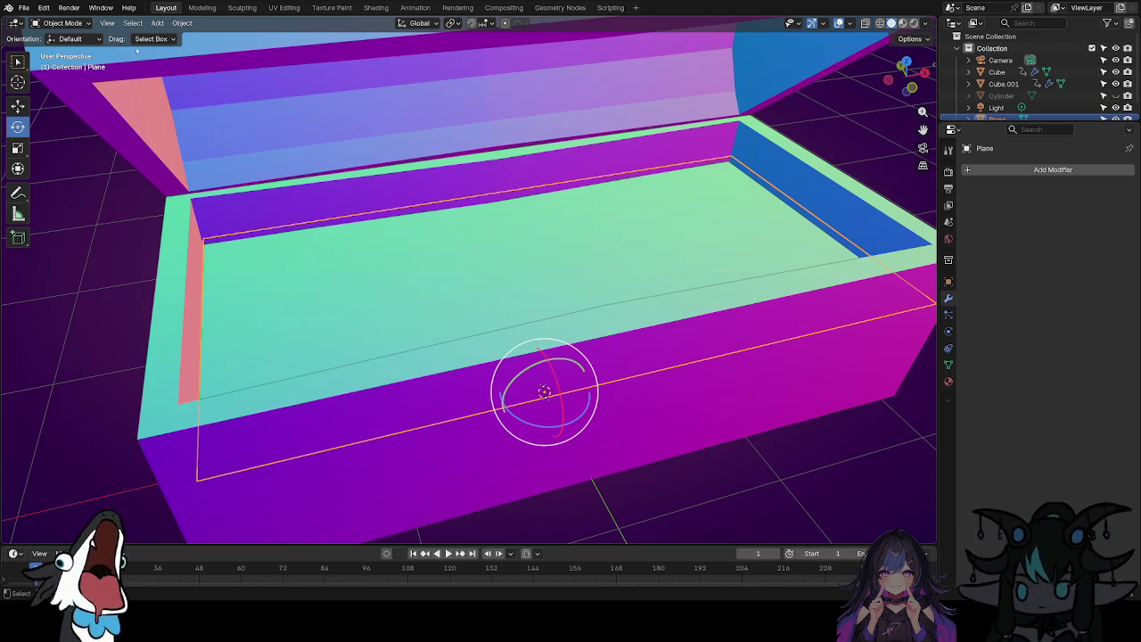
Put the floor plane into Sculpt Mode using the Layout viewport's mode menu.
click(87, 24)
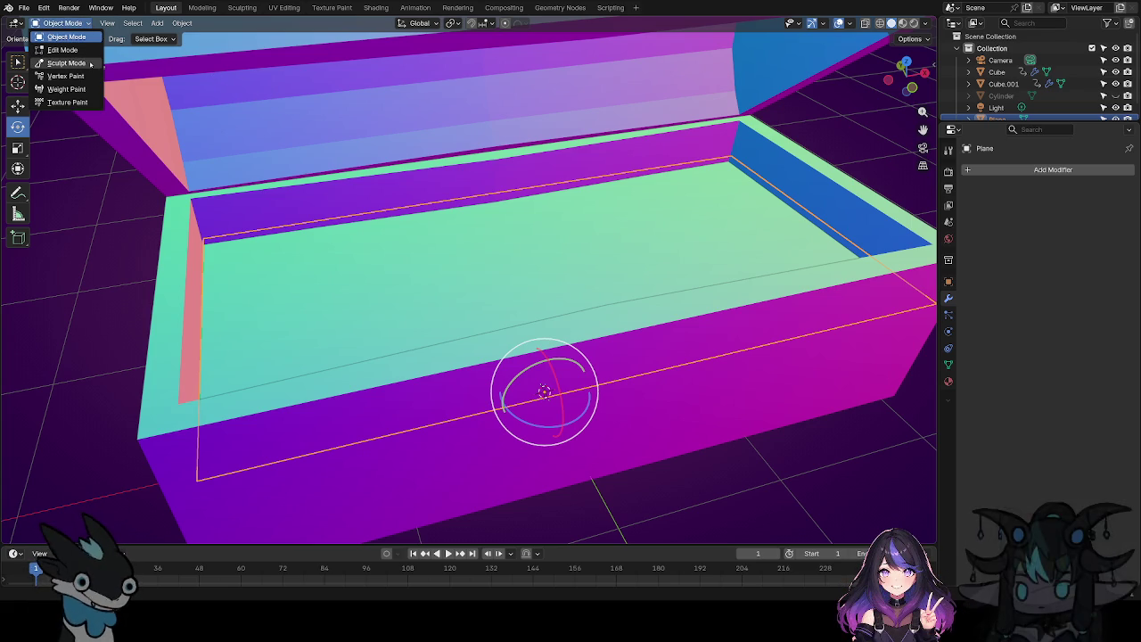
click(90, 64)
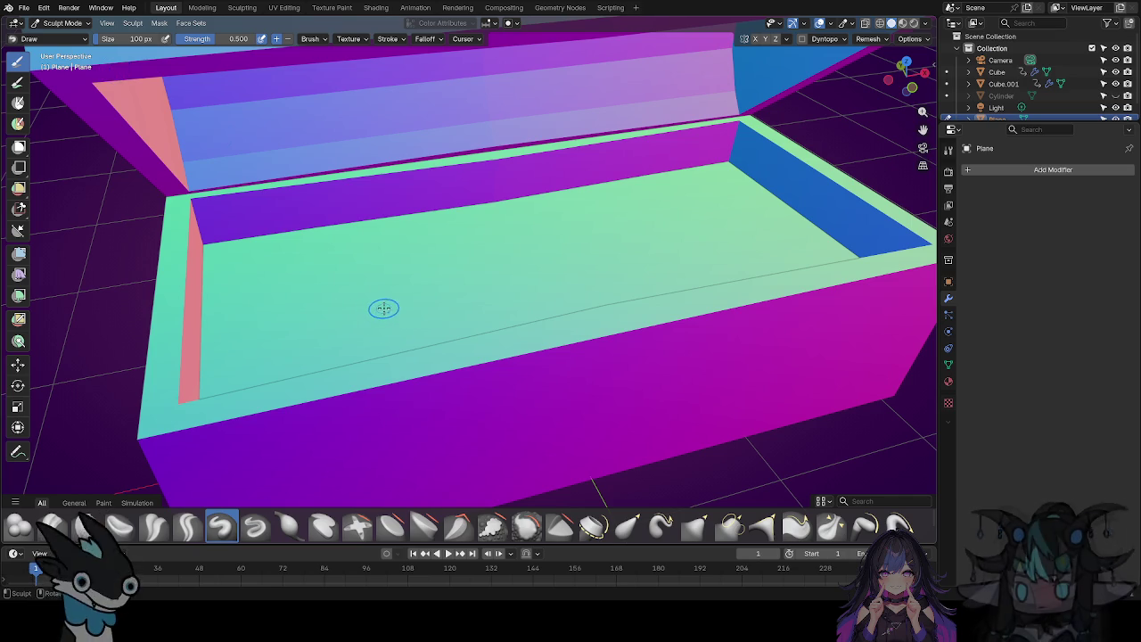
scroll(361, 296, up, 3)
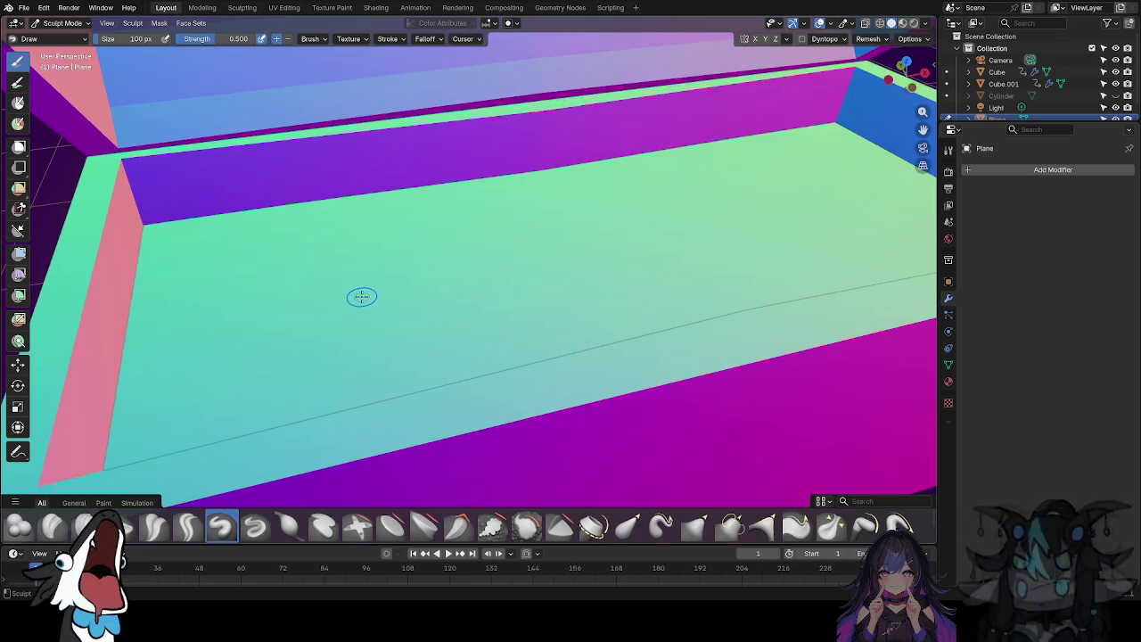
scroll(375, 299, down, 1)
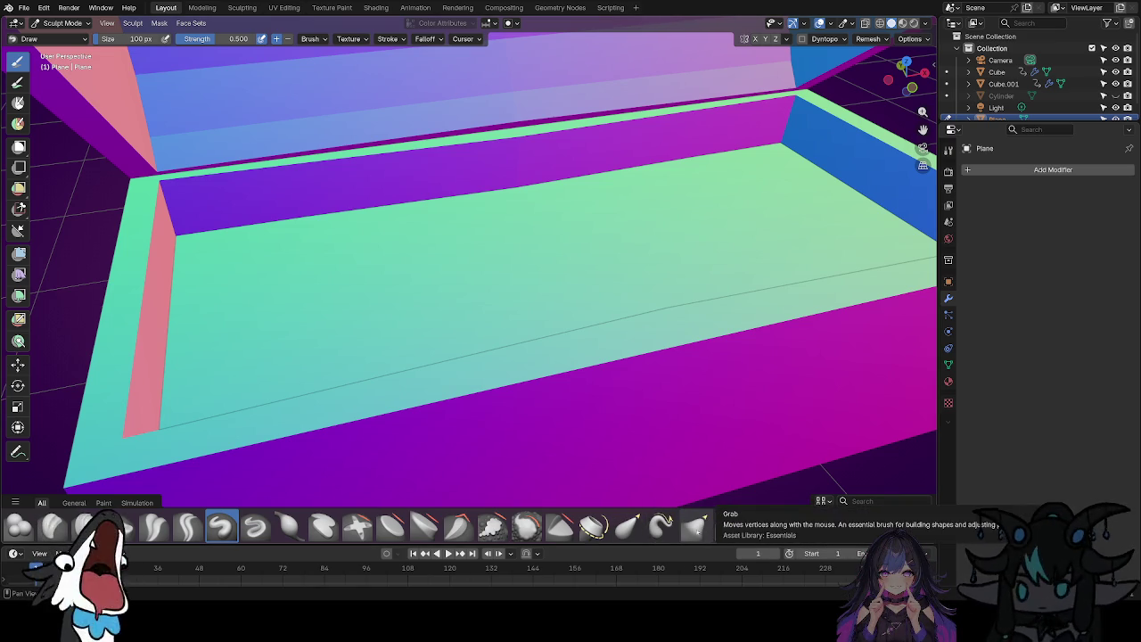
Try an Elastic Snake Hook pull, undo it, and switch to the Elastic Grab brush.
click(661, 526)
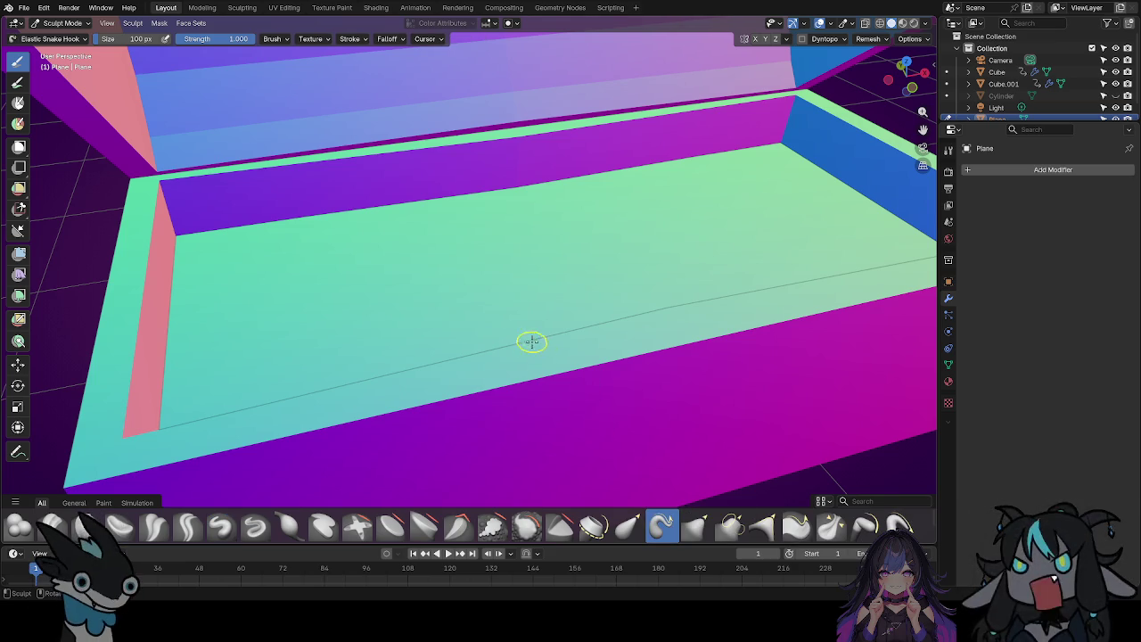
mouse_move(443, 327)
mouse_down()
mouse_move(424, 299)
mouse_move(462, 309)
mouse_up()
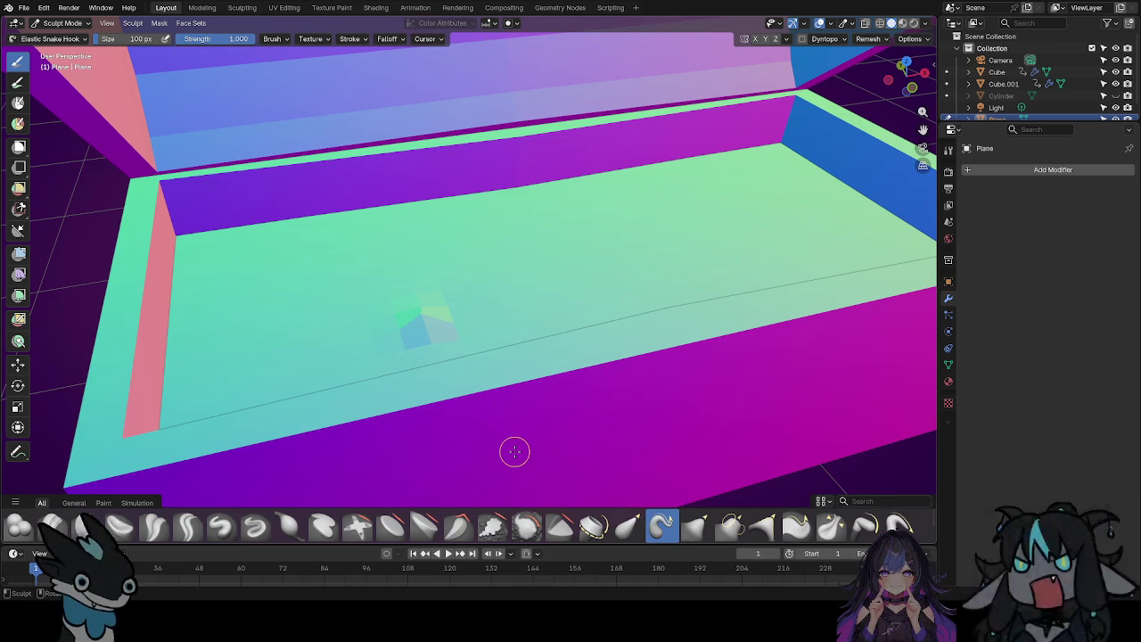
key(ctrl+z)
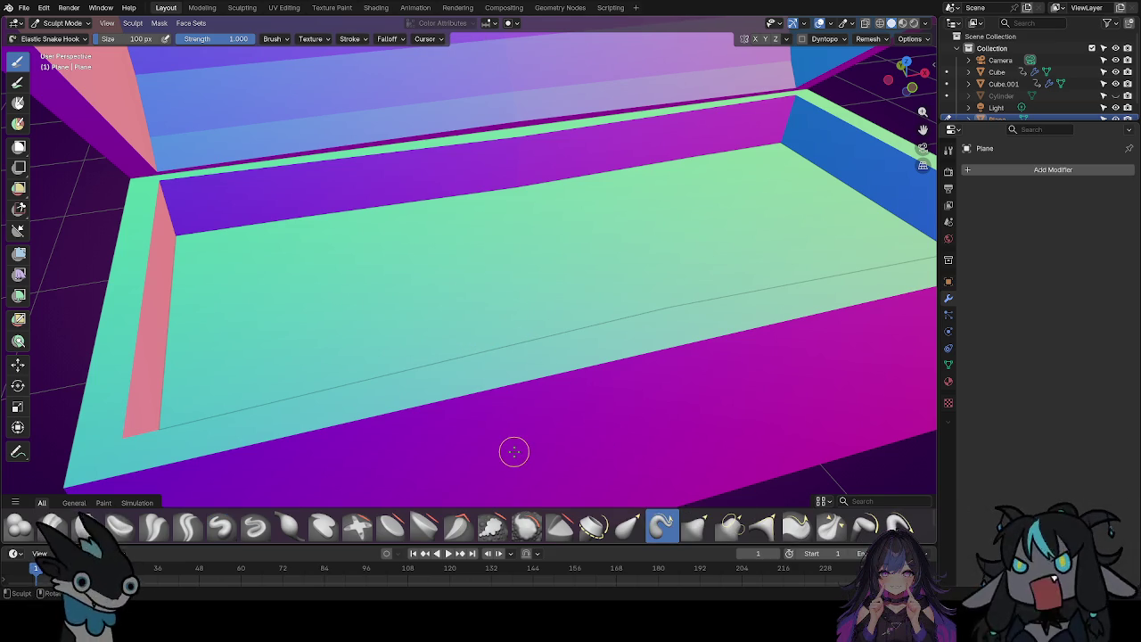
click(628, 526)
mouse_move(437, 301)
mouse_down()
mouse_move(403, 229)
mouse_move(452, 260)
mouse_move(398, 308)
mouse_move(415, 299)
mouse_up()
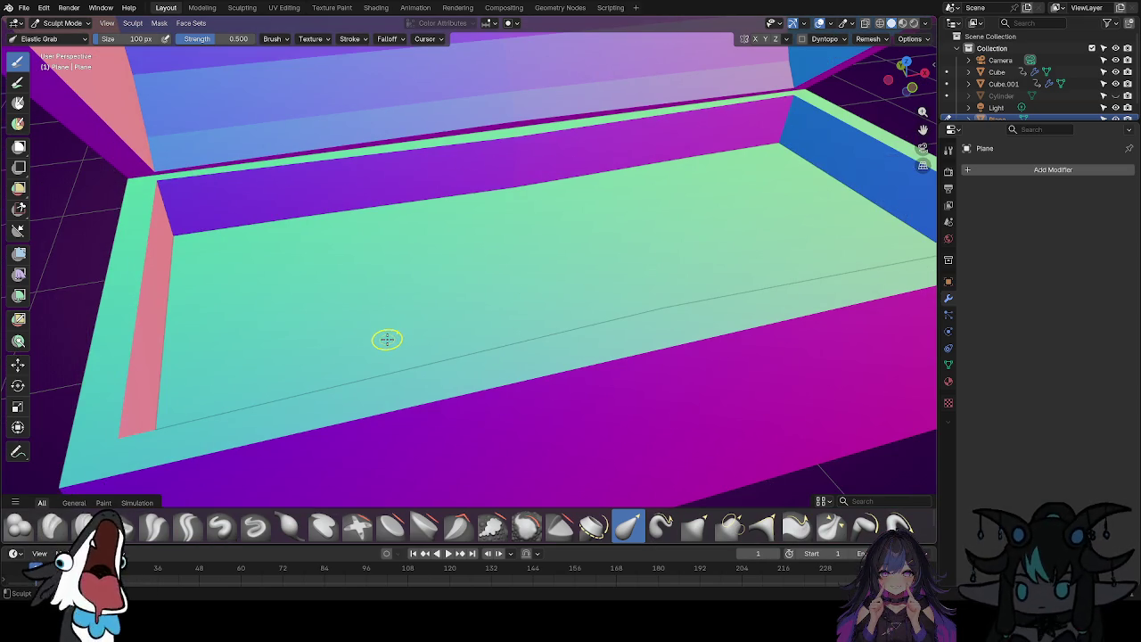
Enlarge the Elastic Grab brush and pull the floor's back edge beside the wall up and down.
key(f)
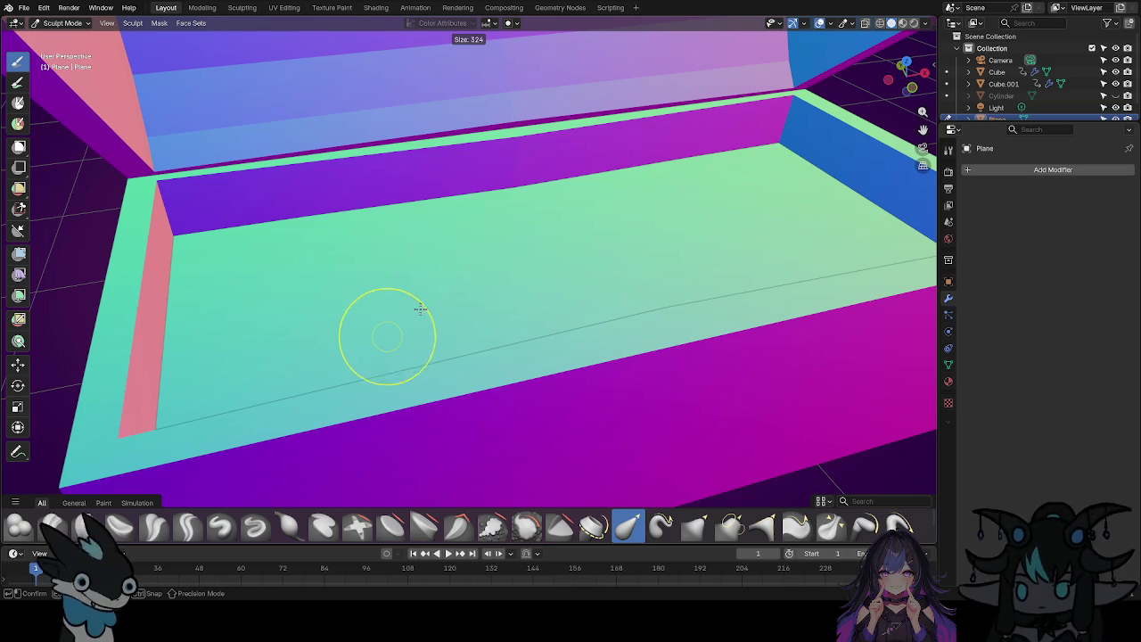
click(419, 310)
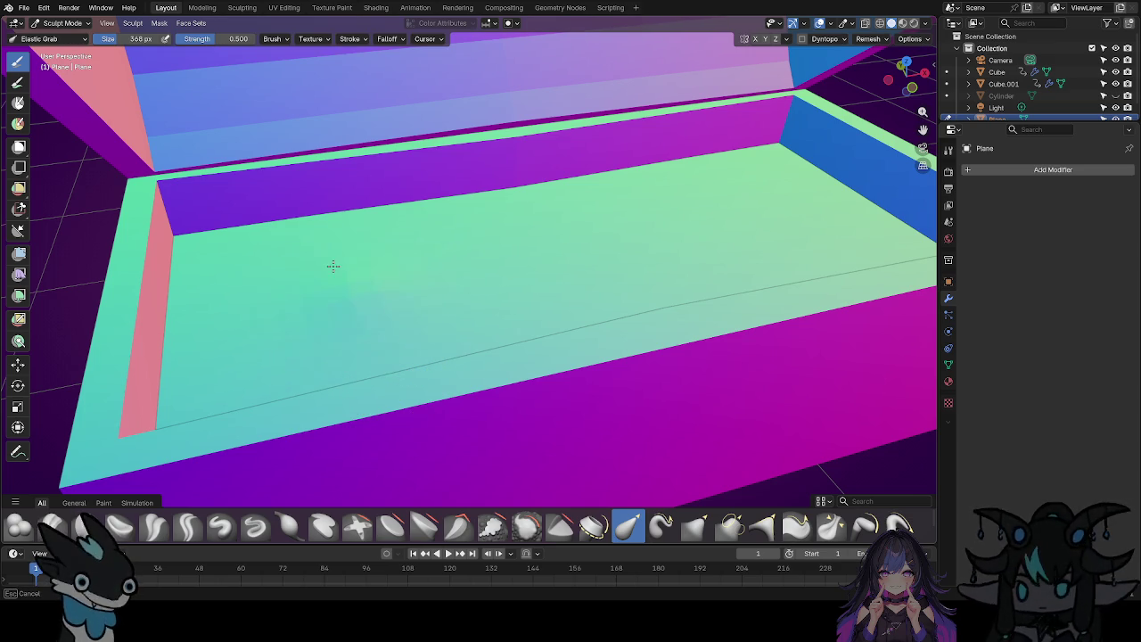
drag(321, 254, 345, 191)
mouse_move(243, 281)
mouse_down()
mouse_move(197, 210)
mouse_move(193, 170)
mouse_up()
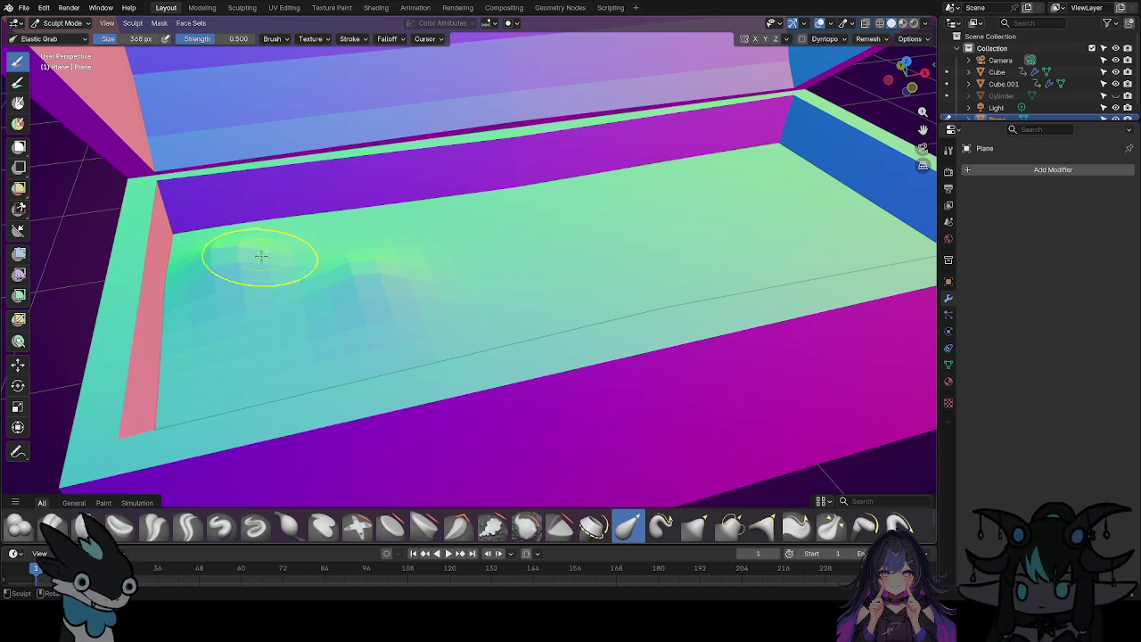
key(f)
click(298, 246)
mouse_move(298, 246)
mouse_down()
mouse_move(315, 229)
mouse_move(293, 185)
mouse_up()
mouse_move(276, 288)
mouse_down()
mouse_move(278, 362)
mouse_move(408, 280)
mouse_move(458, 295)
mouse_up()
With a 380 px brush, push dips and waves into the plane's far and lower-left edges.
key(f)
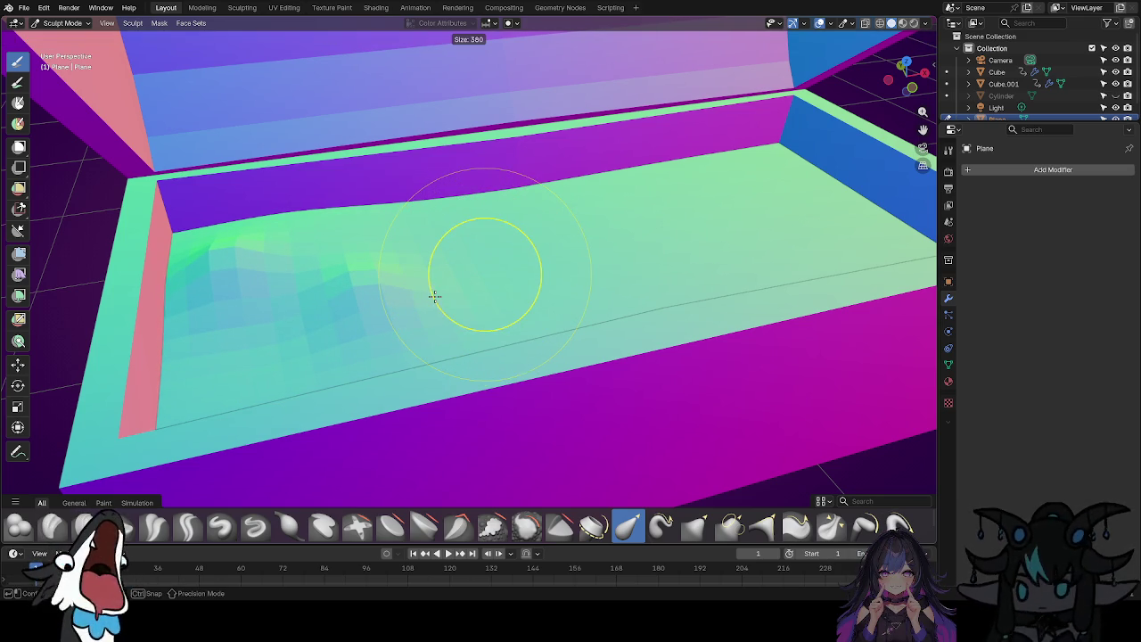
click(434, 295)
mouse_move(530, 241)
mouse_down()
mouse_move(550, 204)
mouse_move(618, 176)
mouse_move(609, 116)
mouse_up()
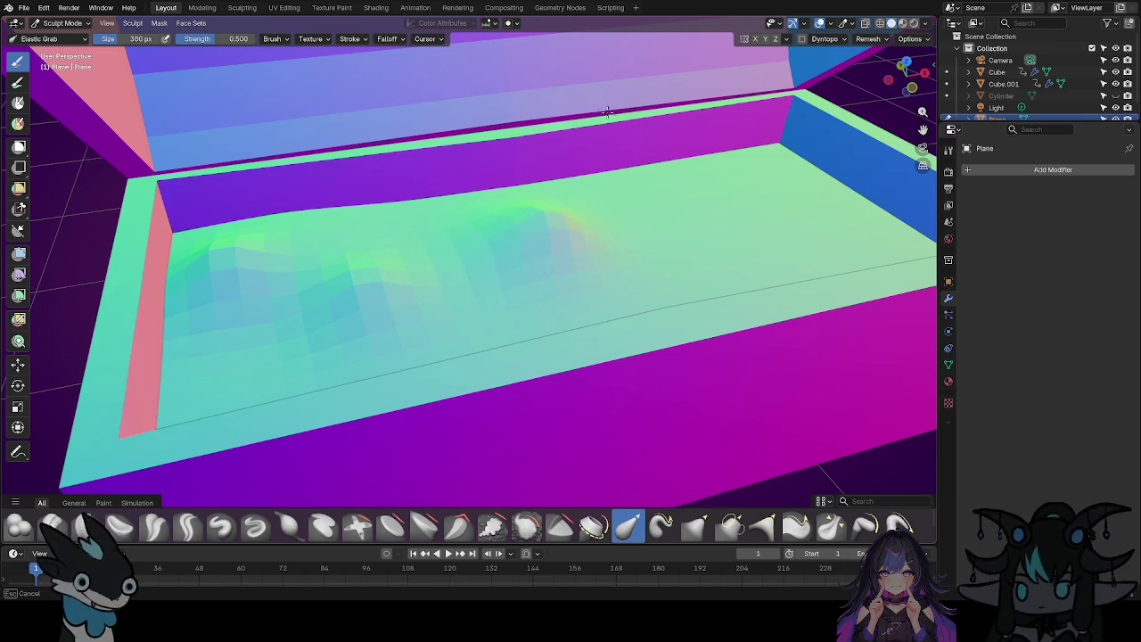
mouse_move(453, 191)
mouse_down()
mouse_move(446, 258)
mouse_move(387, 267)
mouse_move(349, 228)
mouse_move(353, 245)
mouse_up()
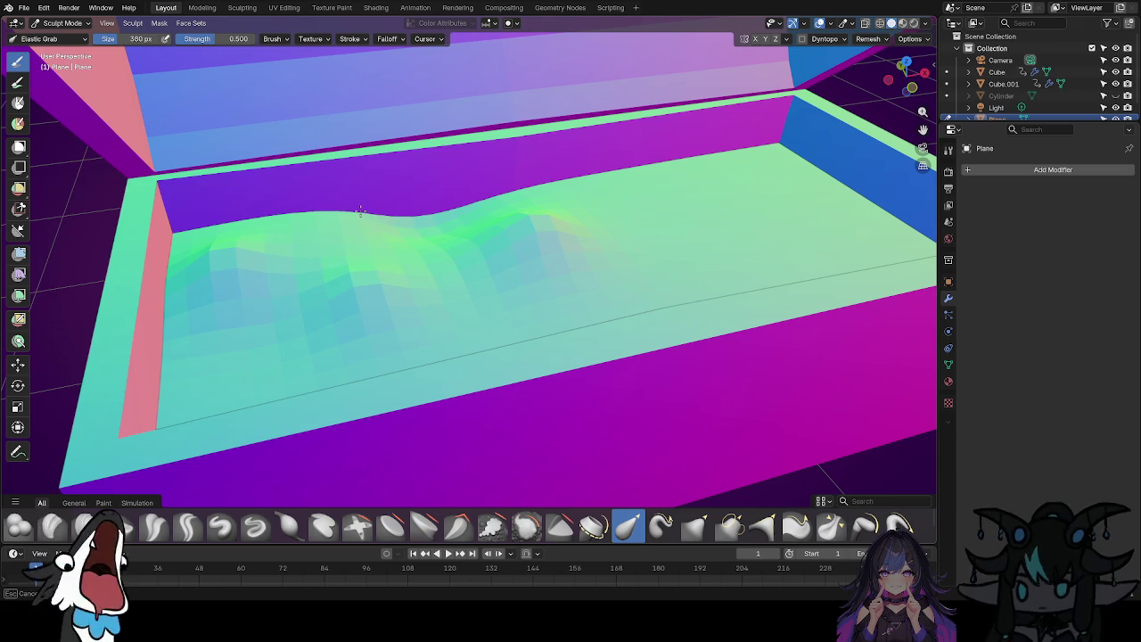
mouse_move(561, 262)
middle_down()
mouse_move(459, 336)
mouse_move(479, 316)
mouse_move(433, 324)
middle_up()
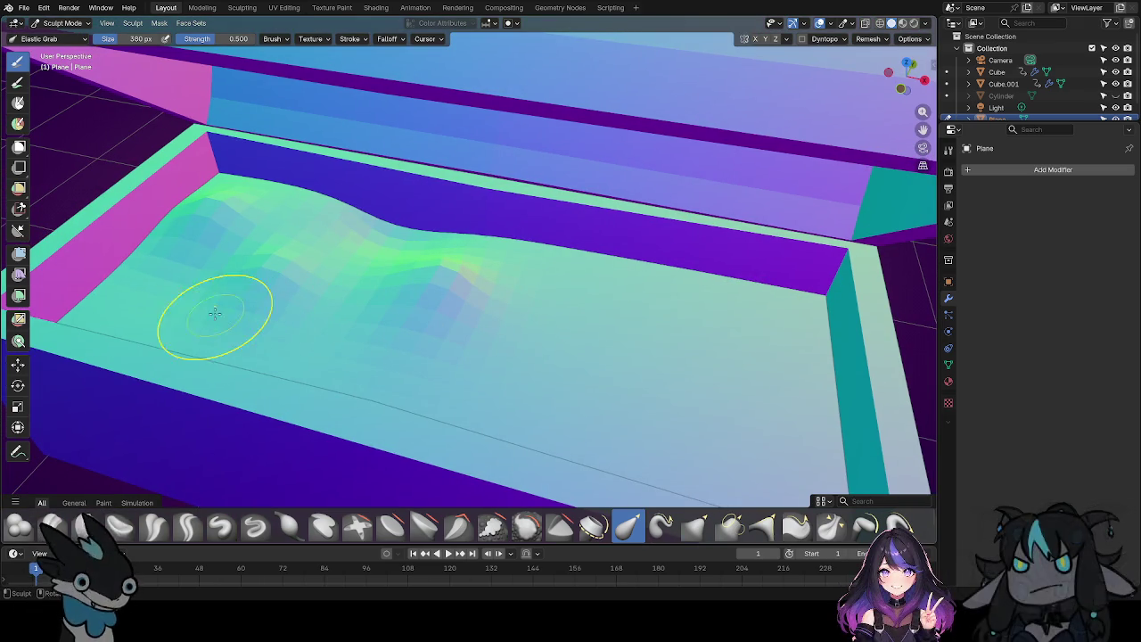
mouse_move(161, 319)
mouse_down()
mouse_move(68, 213)
mouse_move(77, 241)
mouse_move(133, 271)
mouse_up()
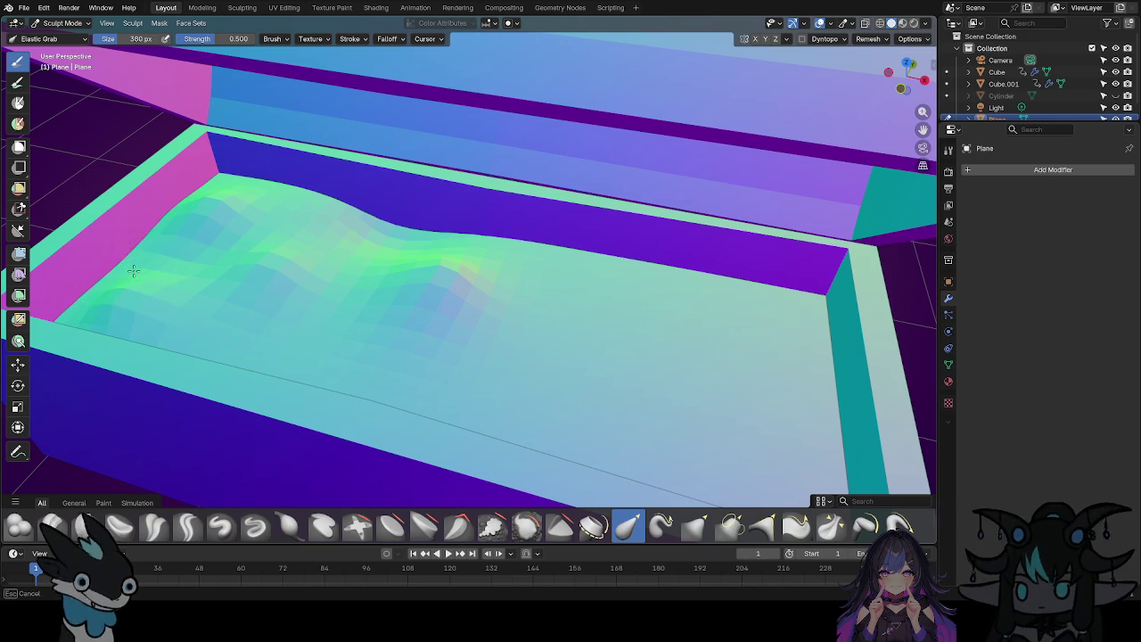
drag(294, 365, 307, 305)
mouse_move(561, 316)
mouse_down()
mouse_move(509, 255)
mouse_move(545, 259)
mouse_move(527, 362)
mouse_move(527, 271)
mouse_move(497, 268)
mouse_move(504, 298)
mouse_move(633, 304)
mouse_move(657, 291)
mouse_up()
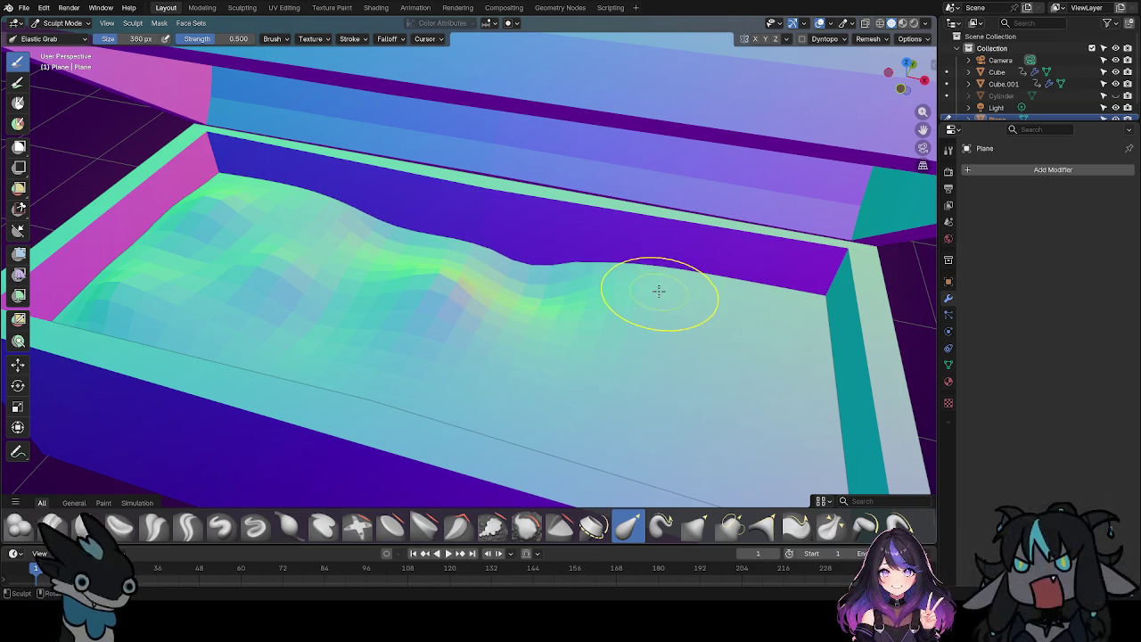
Enlarge the brush to 566 px and sculpt broad waves across the floor and back edge.
key(f)
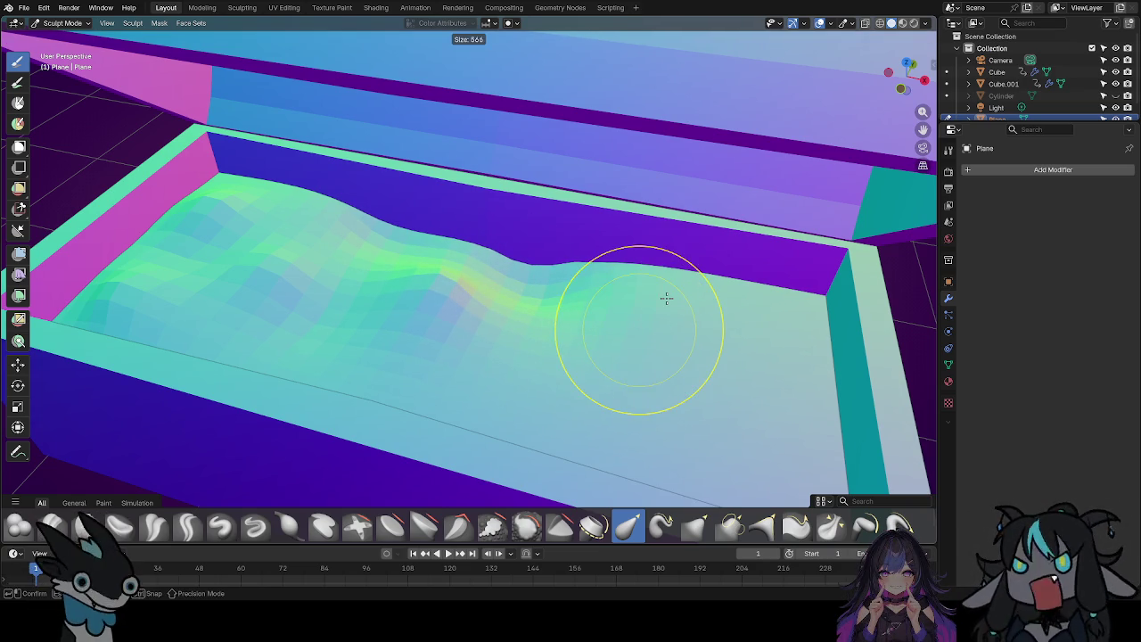
click(665, 298)
mouse_move(665, 298)
mouse_down()
mouse_move(721, 246)
mouse_move(719, 342)
mouse_move(815, 349)
mouse_move(768, 352)
mouse_move(790, 305)
mouse_move(775, 382)
mouse_move(806, 374)
mouse_move(651, 453)
mouse_up()
mouse_move(684, 390)
mouse_down()
mouse_move(665, 330)
mouse_move(720, 301)
mouse_up()
drag(473, 399, 481, 388)
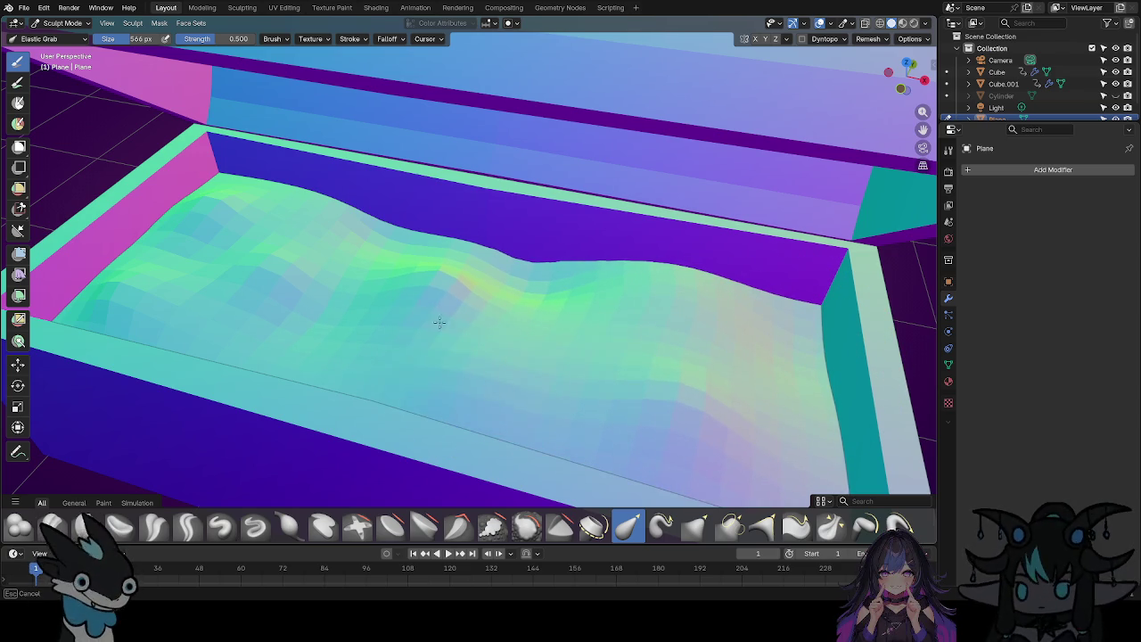
mouse_move(428, 303)
mouse_down()
mouse_move(438, 282)
mouse_move(420, 330)
mouse_up()
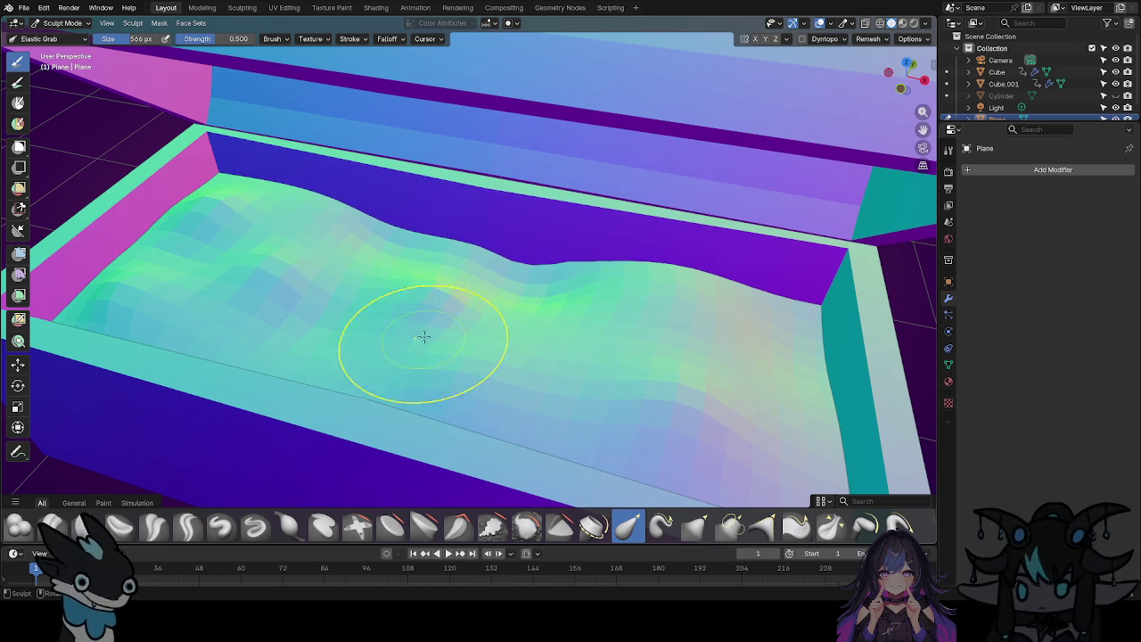
mouse_move(324, 234)
mouse_down()
mouse_move(351, 283)
mouse_move(331, 224)
mouse_move(327, 253)
mouse_move(401, 337)
mouse_move(401, 273)
mouse_move(450, 261)
mouse_move(515, 311)
mouse_move(530, 276)
mouse_up()
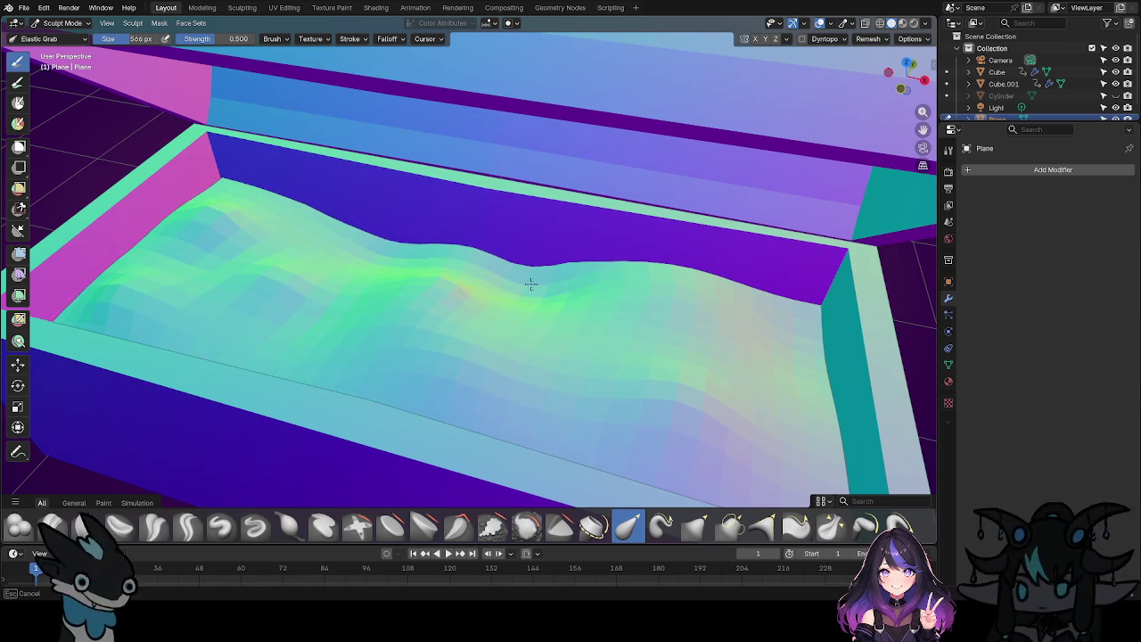
mouse_move(519, 318)
mouse_down()
mouse_move(544, 368)
mouse_move(572, 317)
mouse_up()
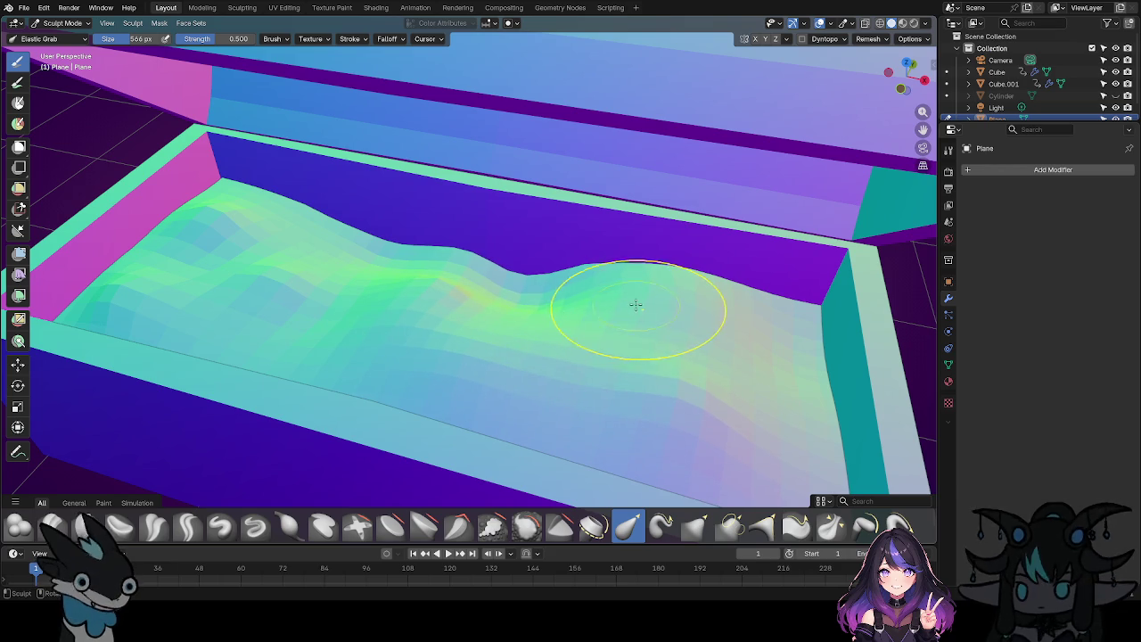
mouse_move(776, 232)
mouse_down()
mouse_move(785, 327)
mouse_move(811, 306)
mouse_move(742, 353)
mouse_move(767, 356)
mouse_up()
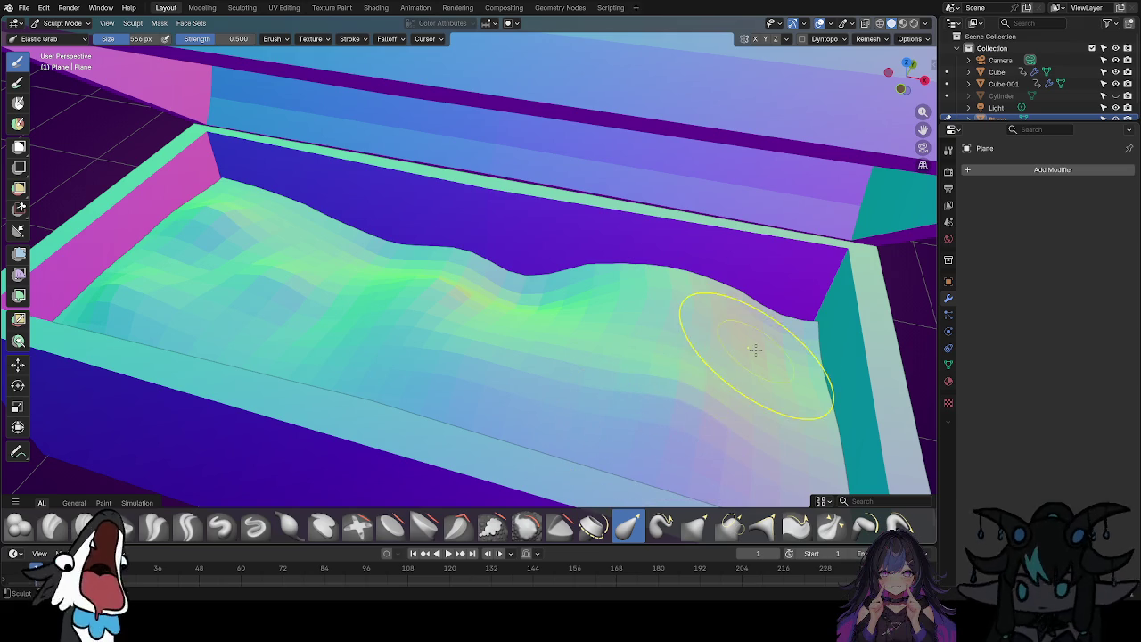
Shrink the brush and pull the surface down near the magenta and blue wall corner.
key(f)
click(713, 358)
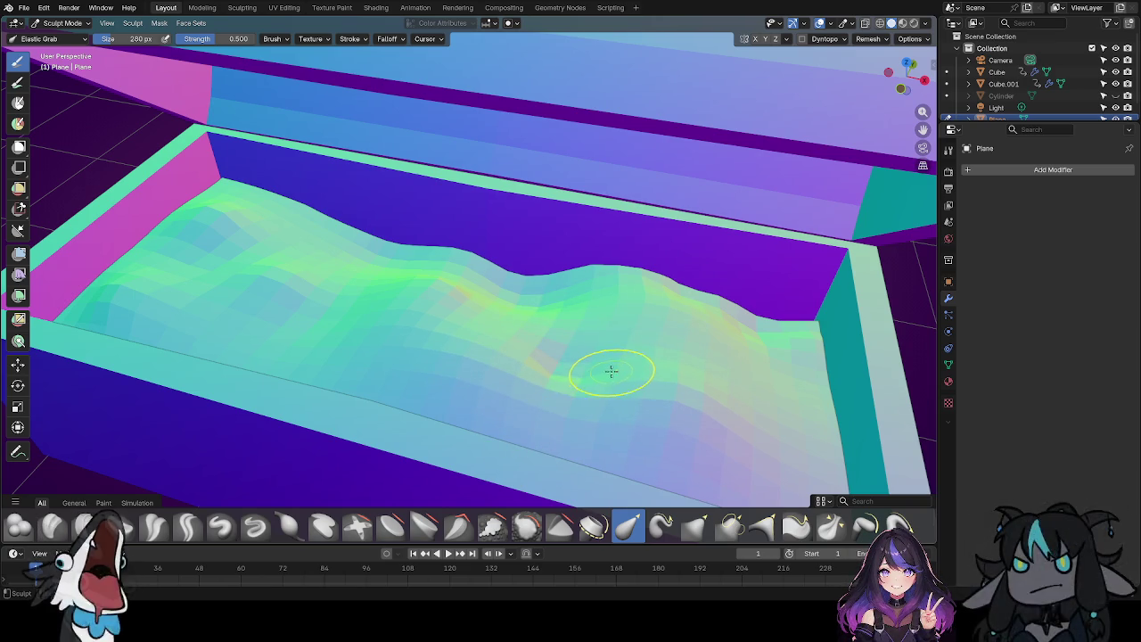
scroll(586, 374, down, 2)
mouse_move(616, 364)
middle_down()
mouse_move(523, 331)
mouse_move(555, 331)
middle_up()
mouse_move(484, 324)
middle_down()
mouse_move(636, 395)
mouse_move(823, 400)
mouse_move(815, 326)
mouse_move(745, 378)
mouse_move(782, 375)
mouse_move(751, 395)
mouse_move(665, 407)
mouse_move(772, 363)
middle_up()
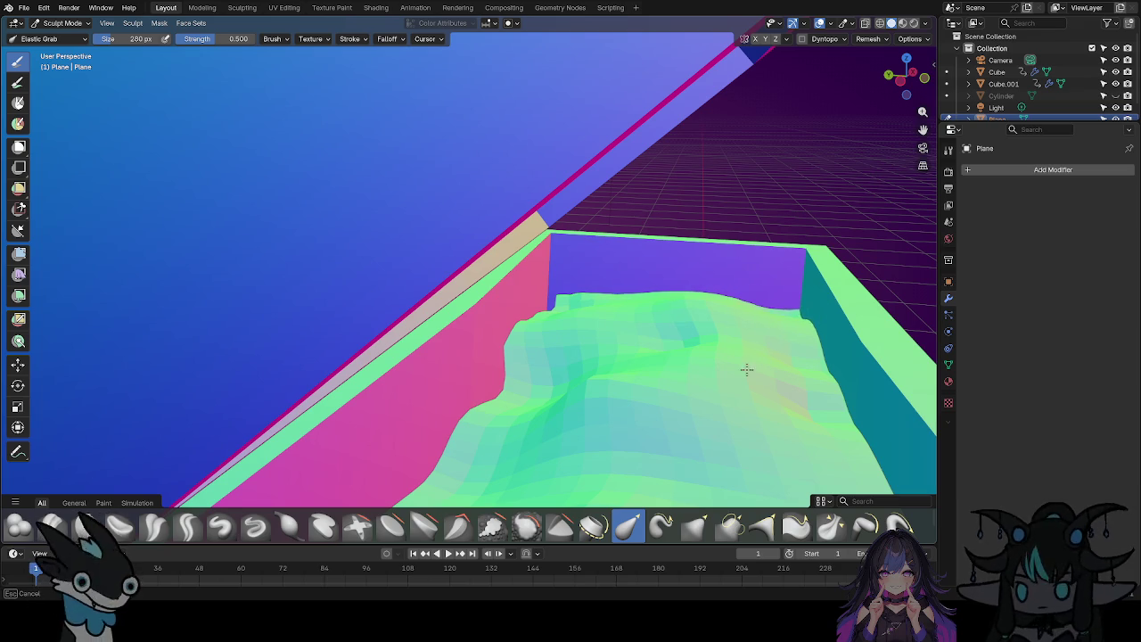
middle_drag(772, 348, 627, 382)
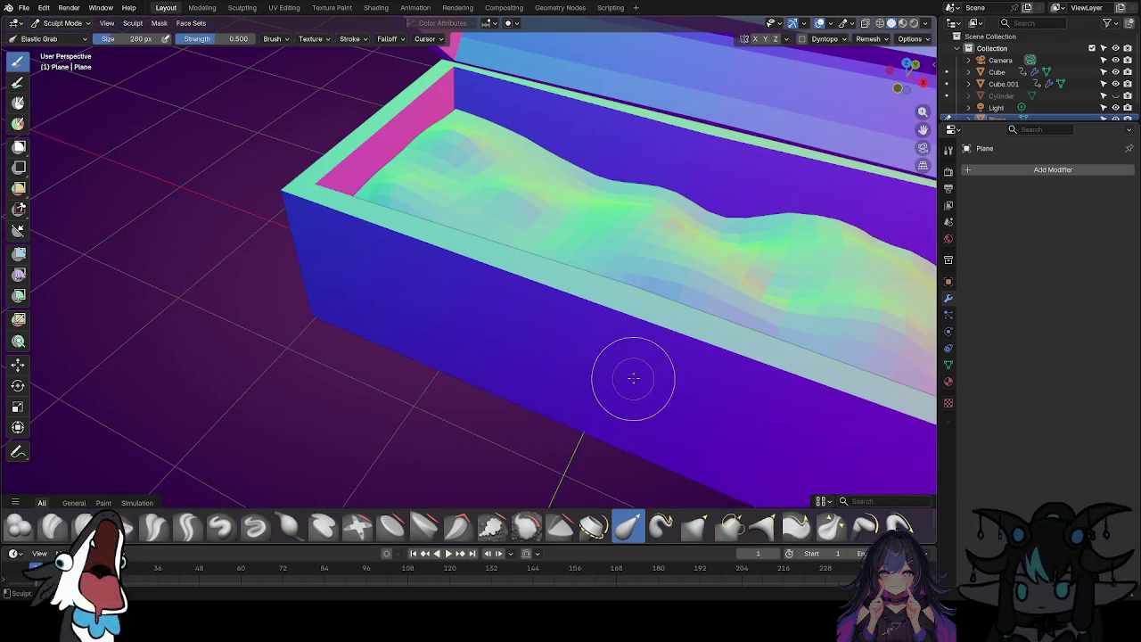
mouse_move(457, 174)
shift+middle_down()
mouse_move(678, 312)
mouse_move(637, 318)
shift+middle_up()
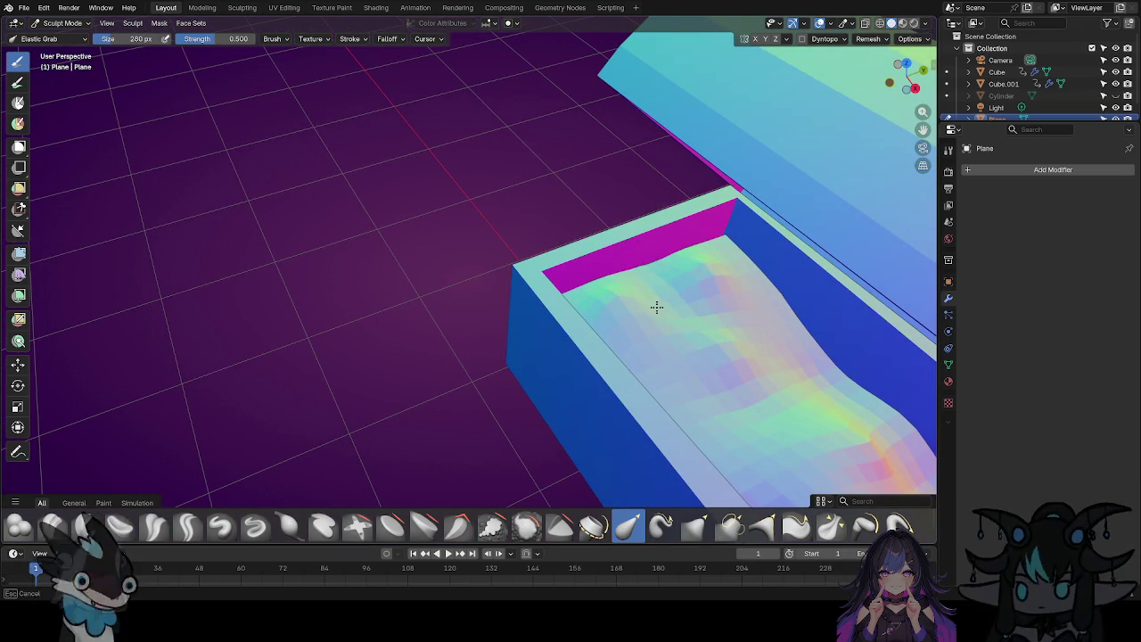
mouse_move(724, 257)
mouse_down()
mouse_move(704, 311)
mouse_move(735, 265)
mouse_move(718, 241)
mouse_move(732, 205)
mouse_up()
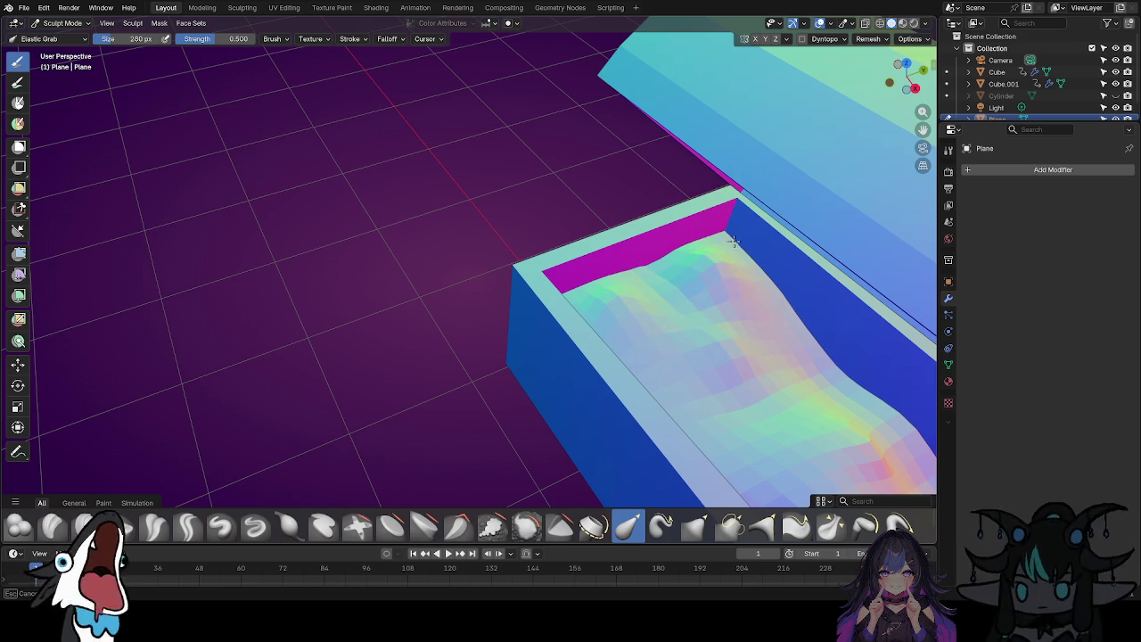
scroll(680, 327, up, 1)
scroll(627, 306, up, 1)
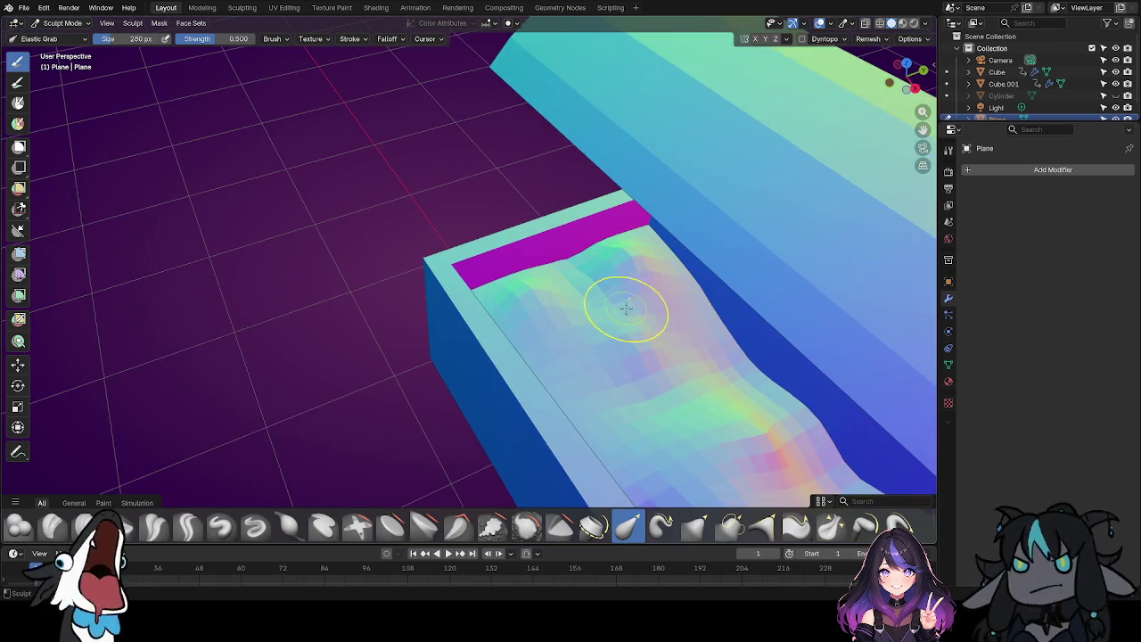
scroll(602, 329, up, 2)
mouse_move(602, 329)
middle_down()
mouse_move(579, 339)
mouse_move(502, 319)
middle_up()
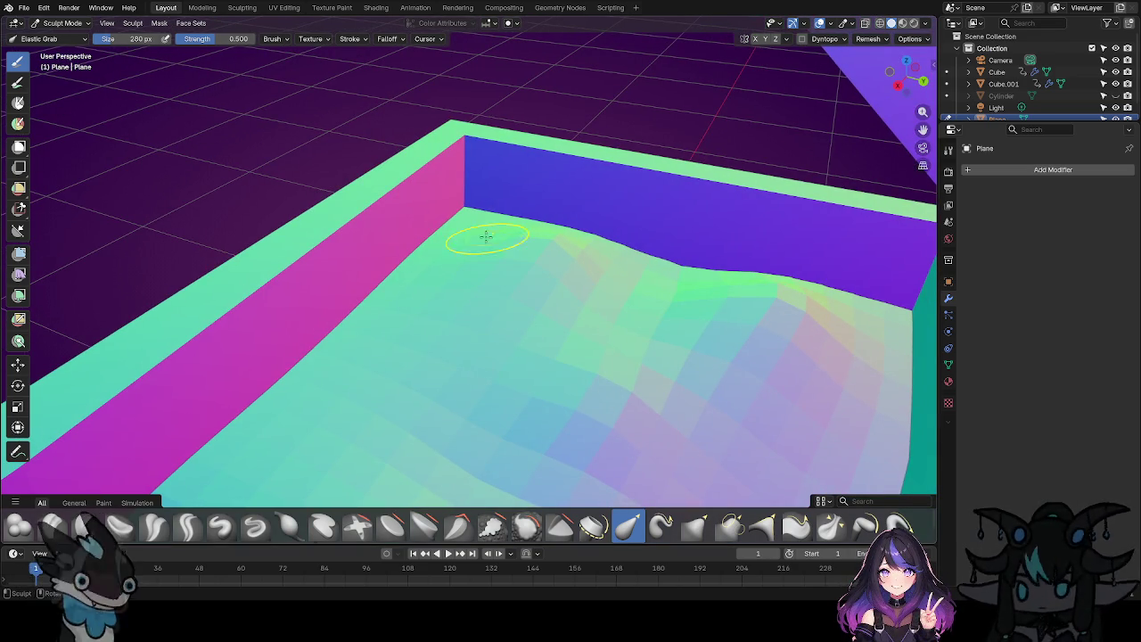
drag(461, 222, 441, 284)
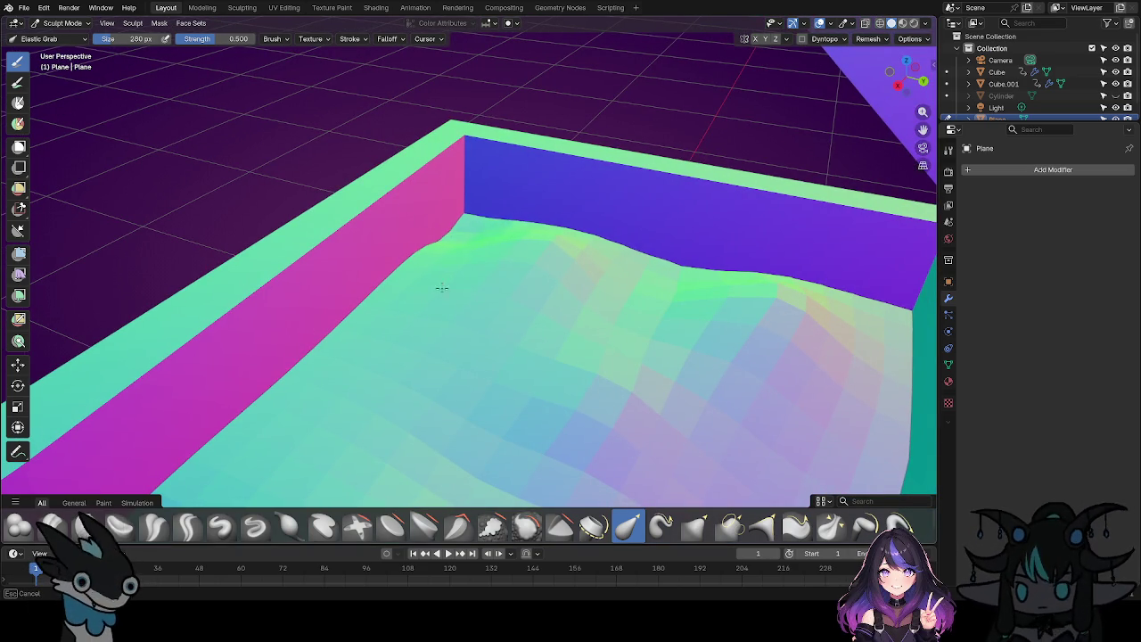
Set the brush to 510 px and sculpt uneven bumps along the pink wall's floor edge.
key(f)
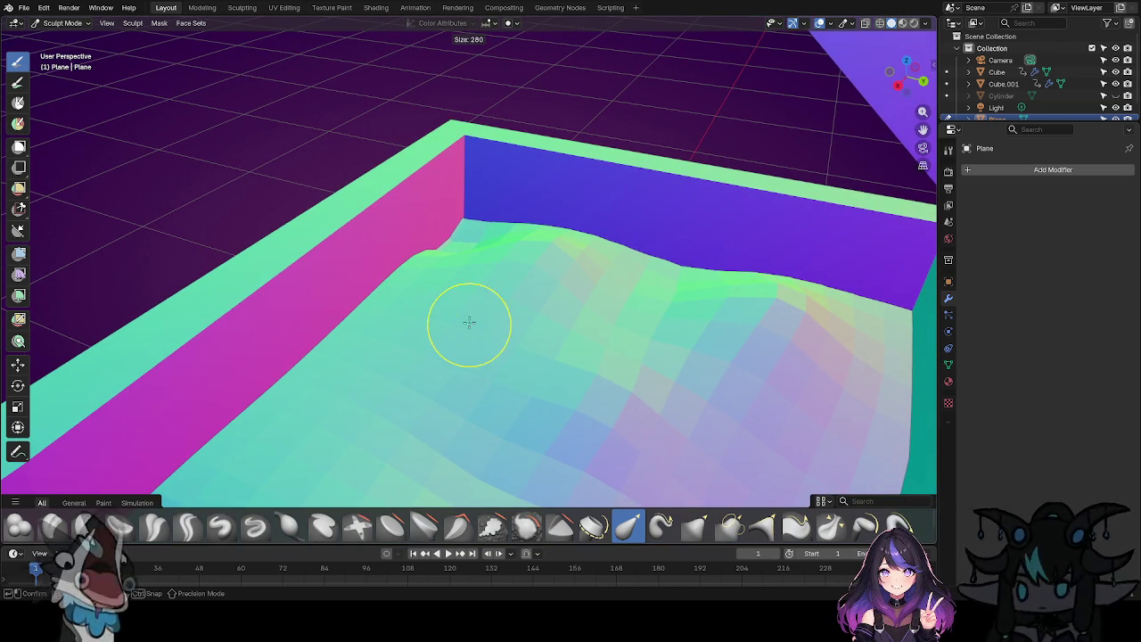
click(501, 303)
drag(437, 281, 407, 273)
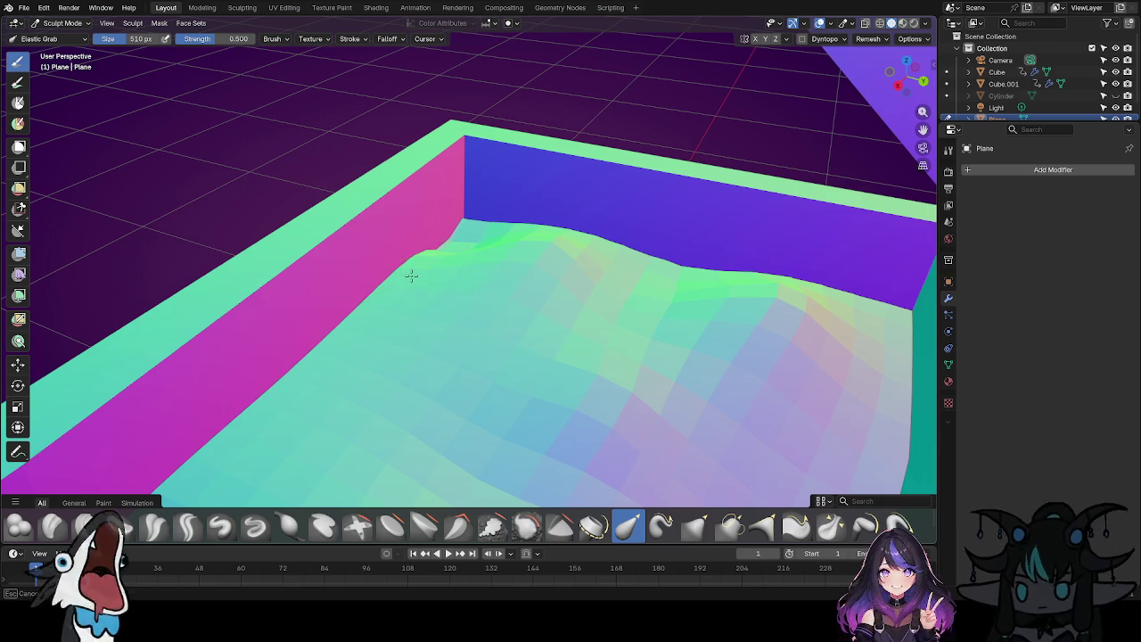
drag(500, 239, 466, 306)
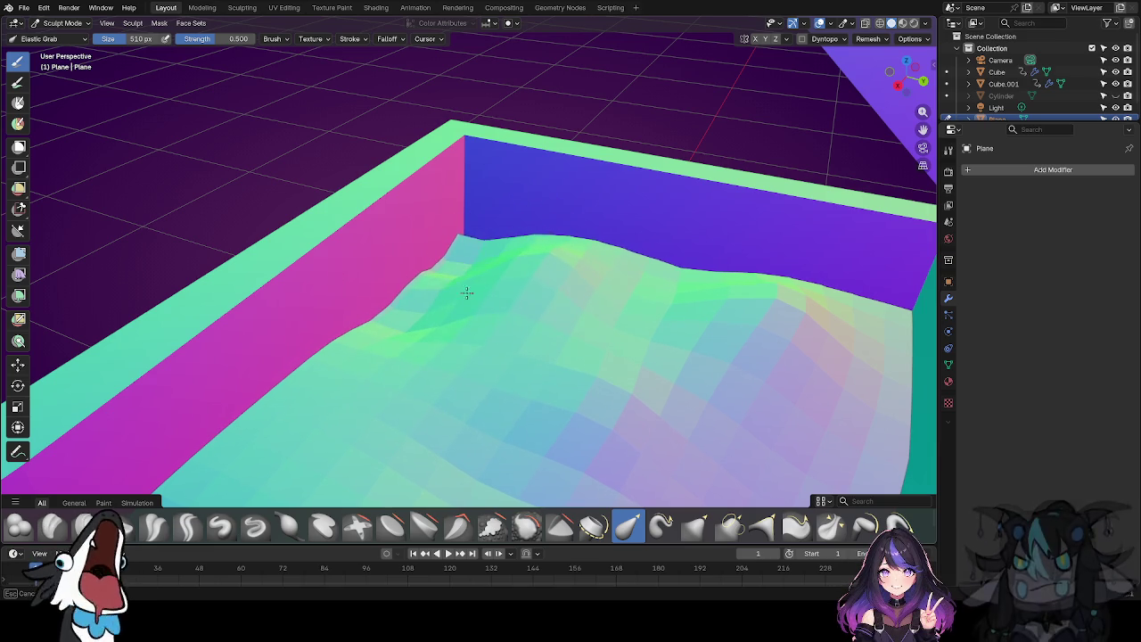
ctrl+middle_drag(435, 365, 581, 235)
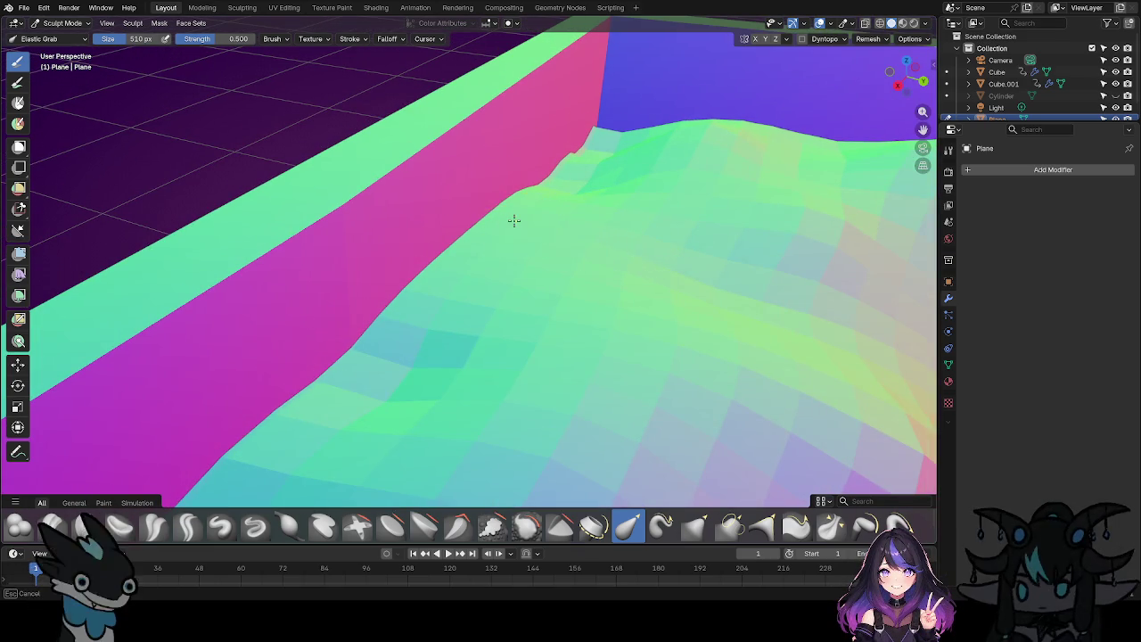
drag(514, 220, 543, 446)
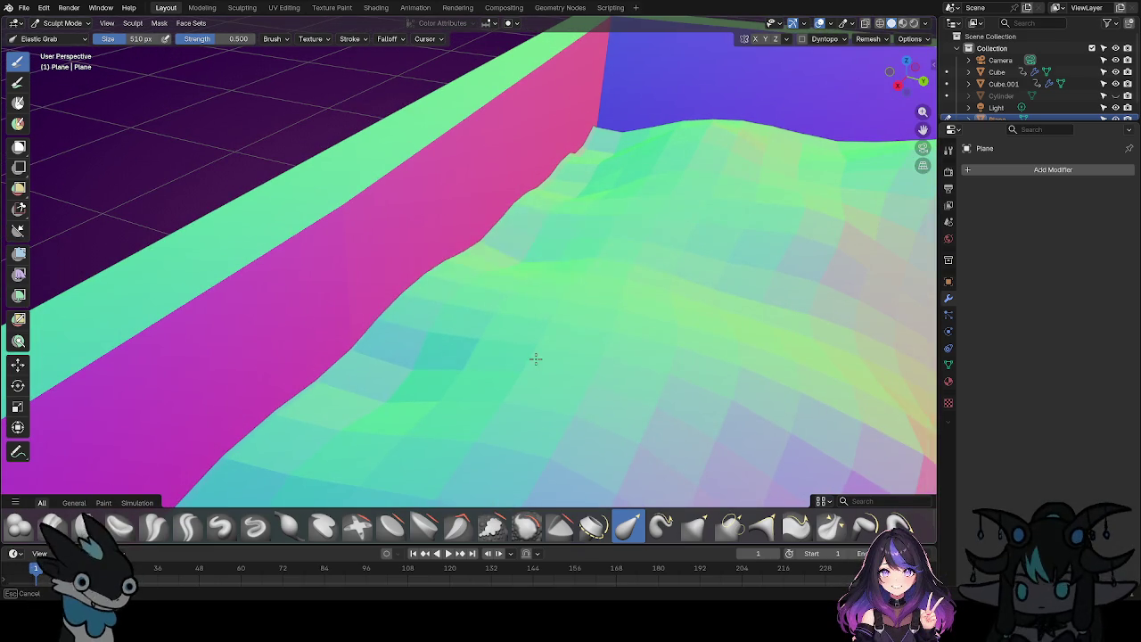
mouse_move(543, 186)
mouse_down()
mouse_move(544, 303)
mouse_move(527, 377)
mouse_up()
scroll(545, 302, down, 2)
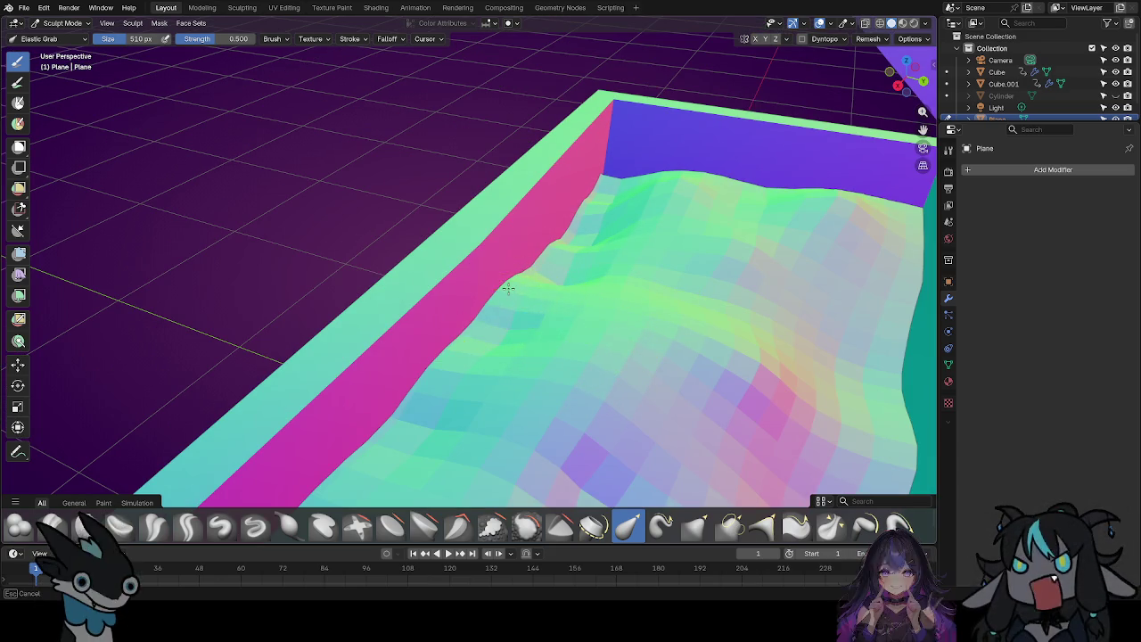
drag(622, 382, 603, 303)
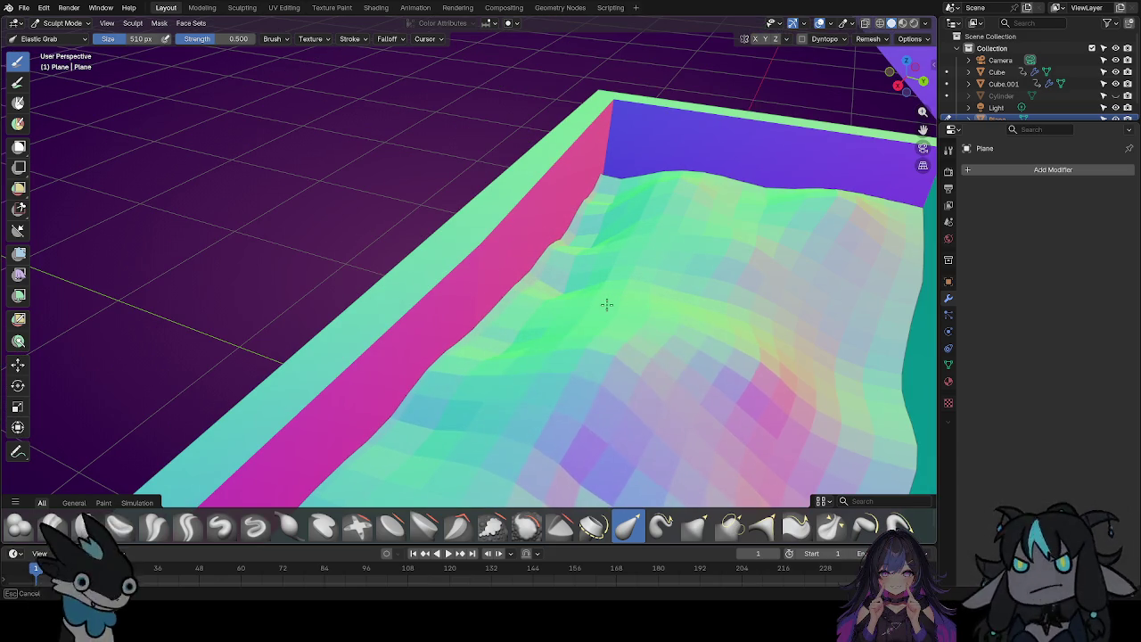
Shape a wavy ridge along the back edge, raising the right part and lowering the middle.
drag(678, 269, 548, 344)
mouse_move(548, 344)
middle_down()
mouse_move(595, 360)
mouse_move(650, 344)
middle_up()
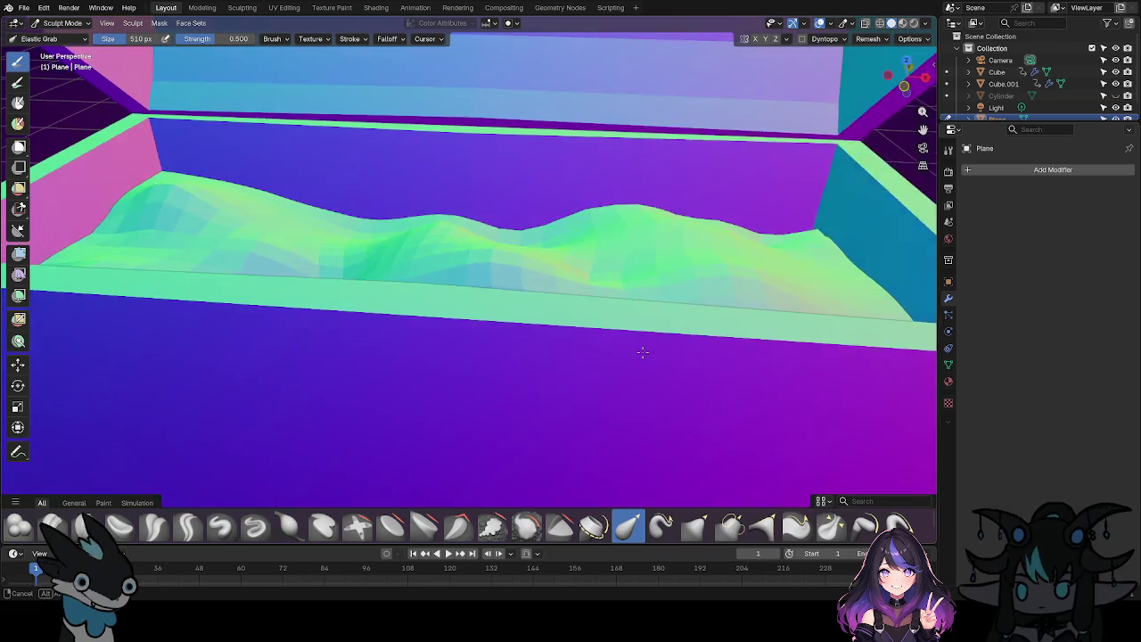
mouse_move(773, 295)
mouse_down()
mouse_move(752, 263)
mouse_move(877, 306)
mouse_move(895, 287)
mouse_up()
mouse_move(843, 249)
mouse_down()
mouse_move(860, 204)
mouse_move(819, 198)
mouse_up()
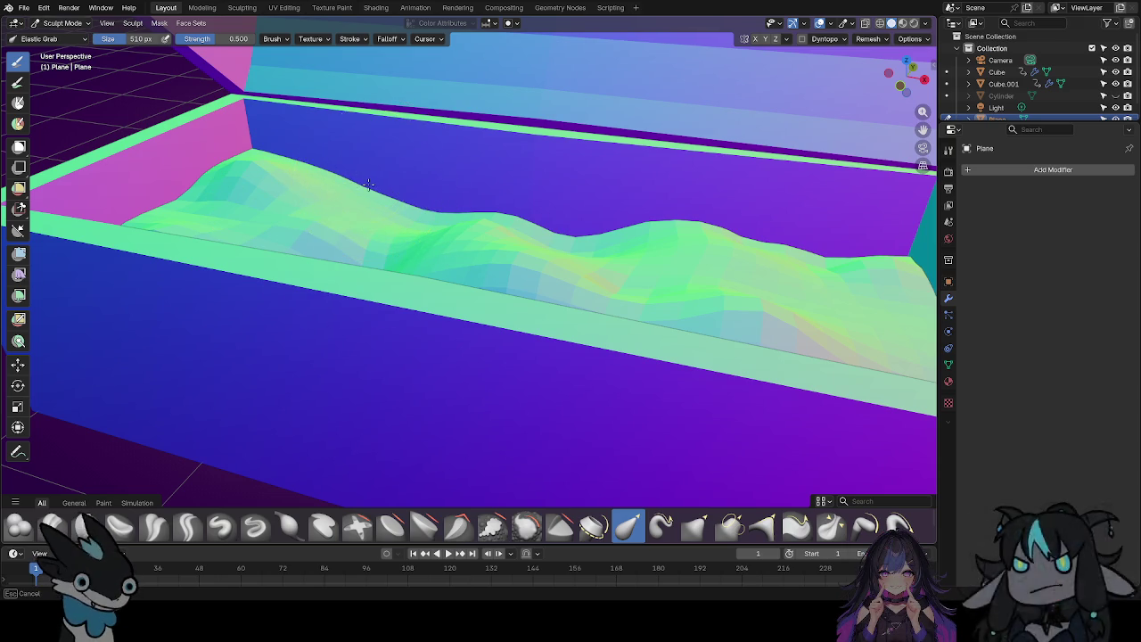
drag(357, 193, 350, 225)
mouse_move(361, 226)
middle_down()
mouse_move(657, 339)
mouse_move(598, 377)
middle_up()
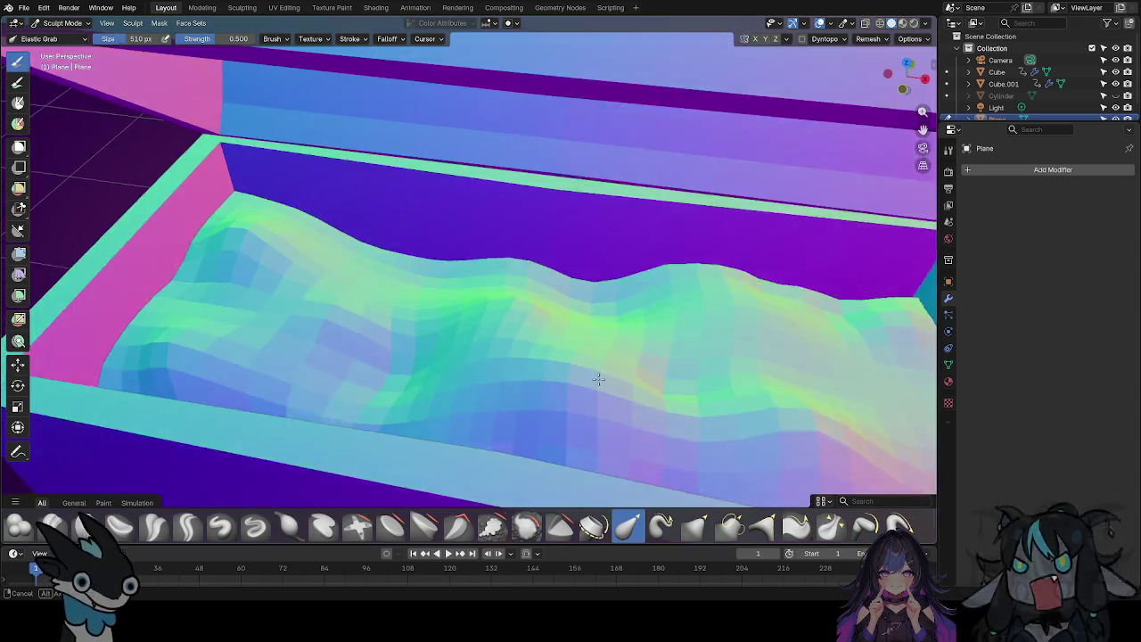
scroll(586, 286, down, 5)
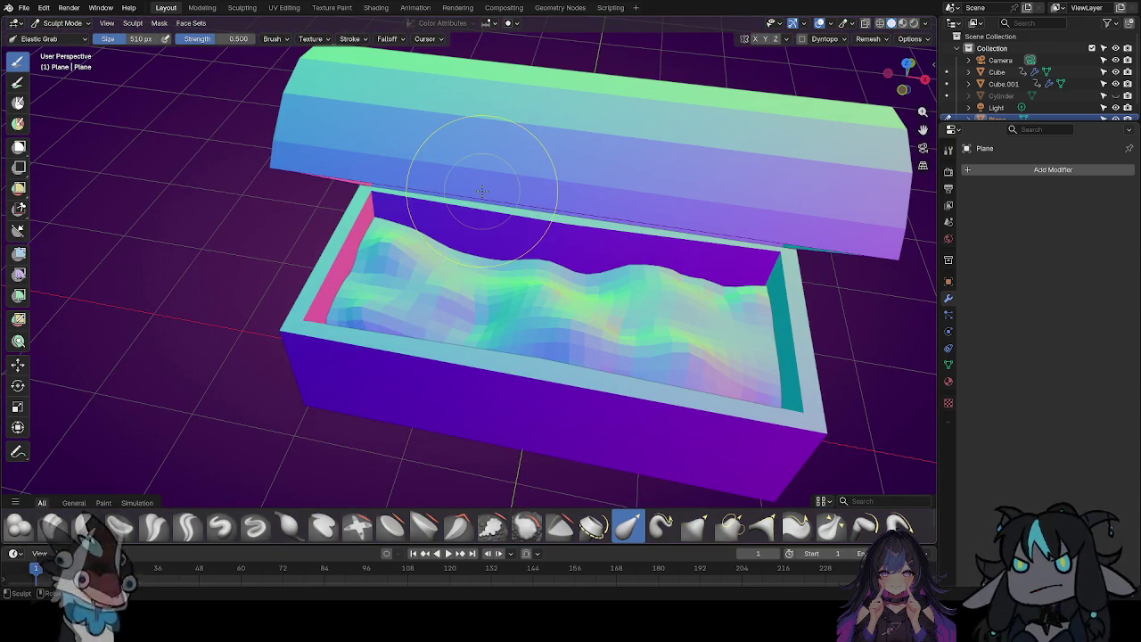
Pull bulges up in the middle and left of the wavy floor with Elastic Grab.
mouse_move(542, 382)
middle_down()
mouse_move(553, 363)
mouse_move(713, 297)
mouse_move(543, 340)
mouse_move(608, 306)
middle_up()
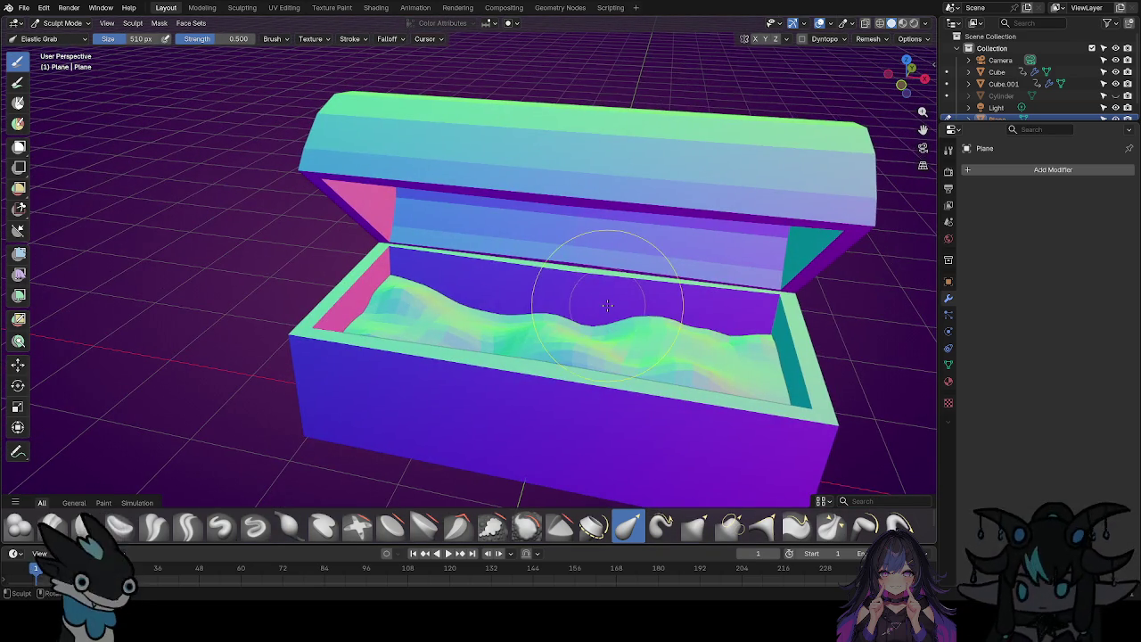
drag(595, 305, 612, 247)
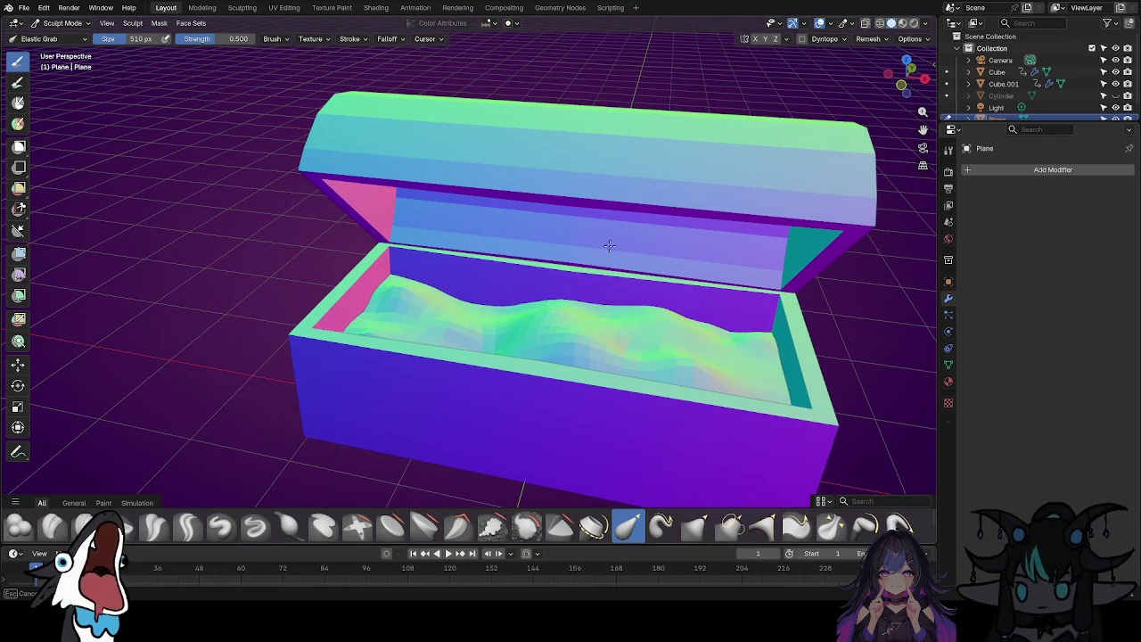
mouse_move(494, 294)
mouse_down()
mouse_move(475, 234)
mouse_move(515, 272)
mouse_up()
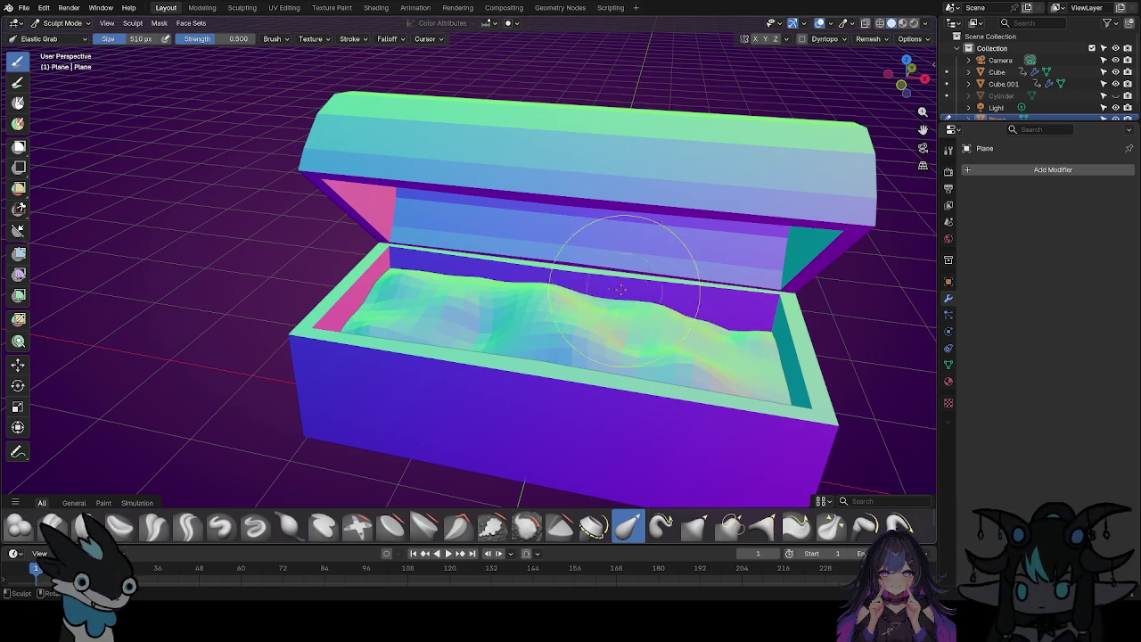
drag(612, 294, 611, 258)
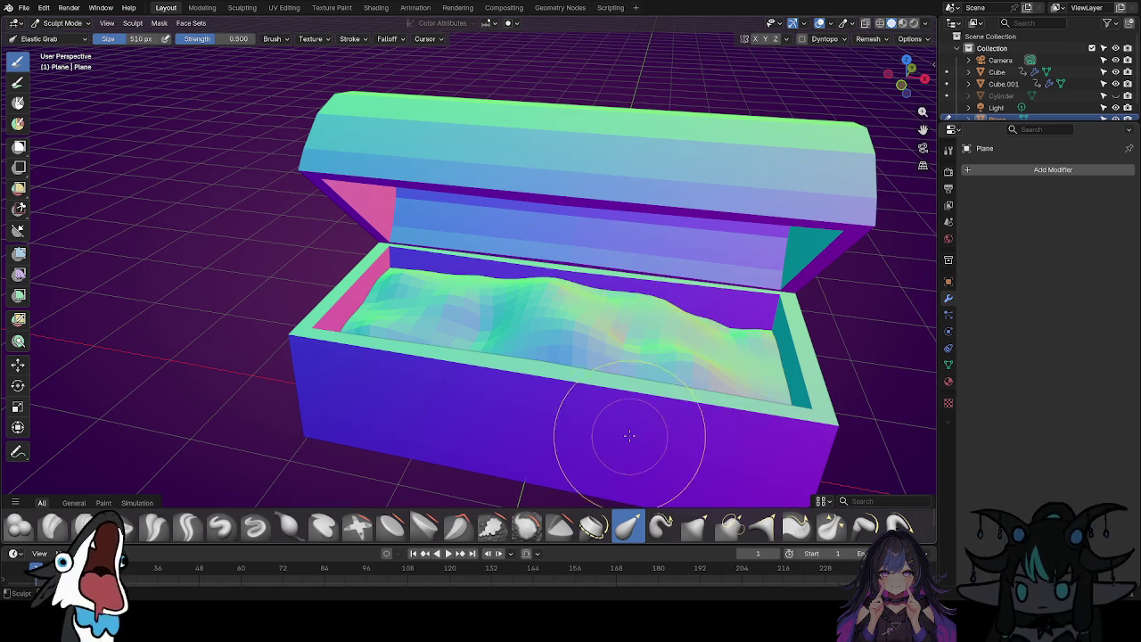
mouse_move(632, 439)
middle_down()
mouse_move(540, 395)
mouse_move(576, 363)
mouse_move(499, 428)
middle_up()
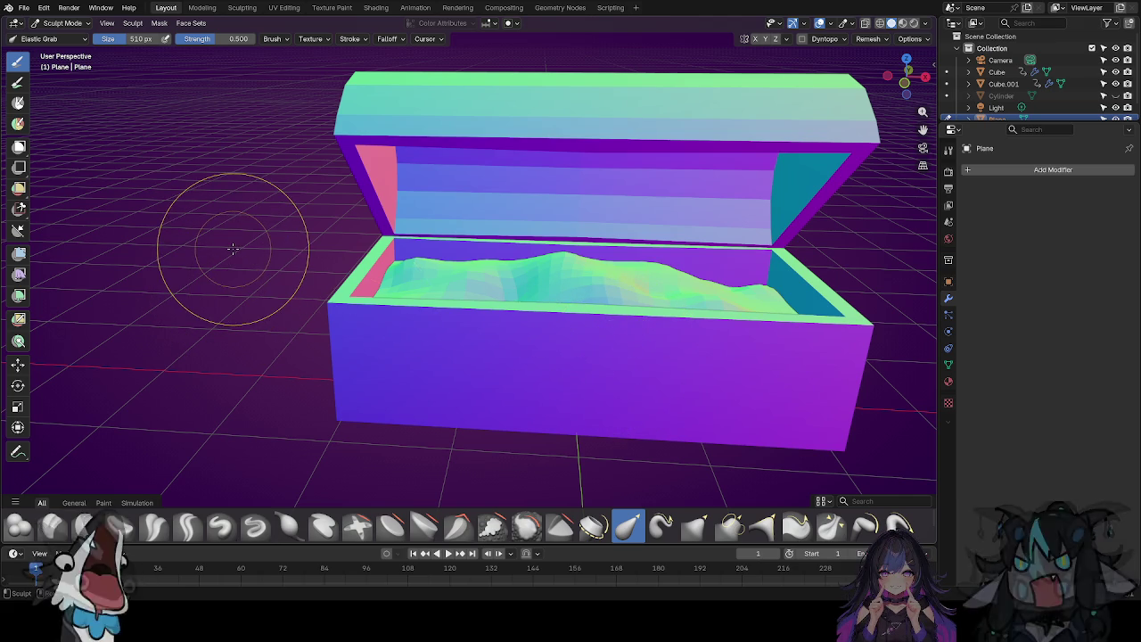
Leave Sculpt Mode and put the wavy plane into Edit Mode.
key(Tab)
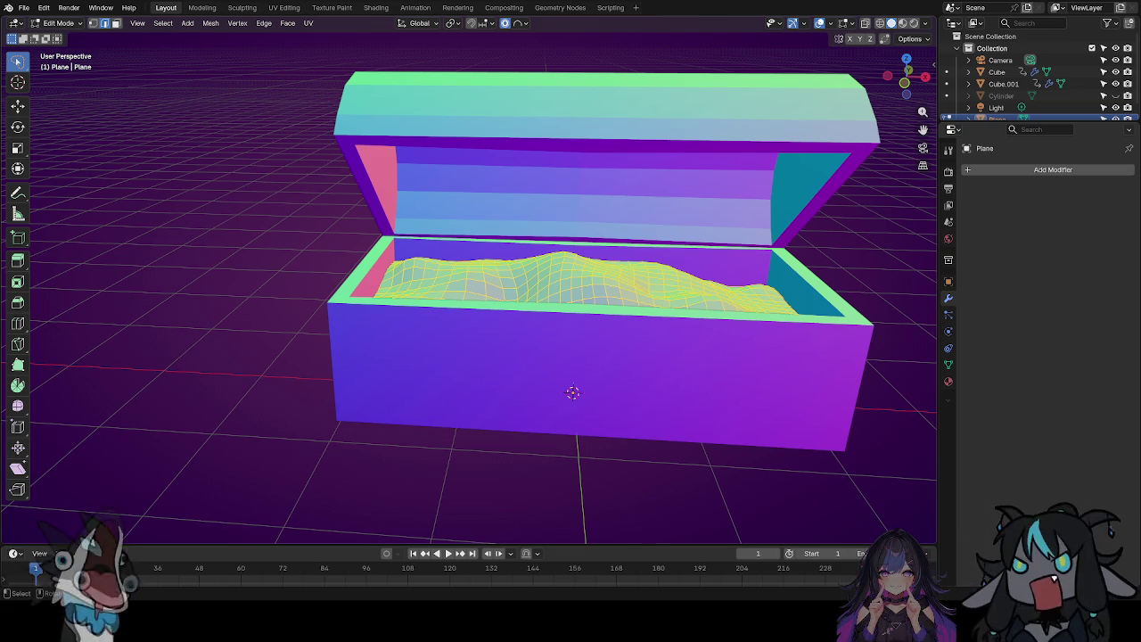
Switch to face select mode and try box and lasso selections of faces on the floor.
click(116, 23)
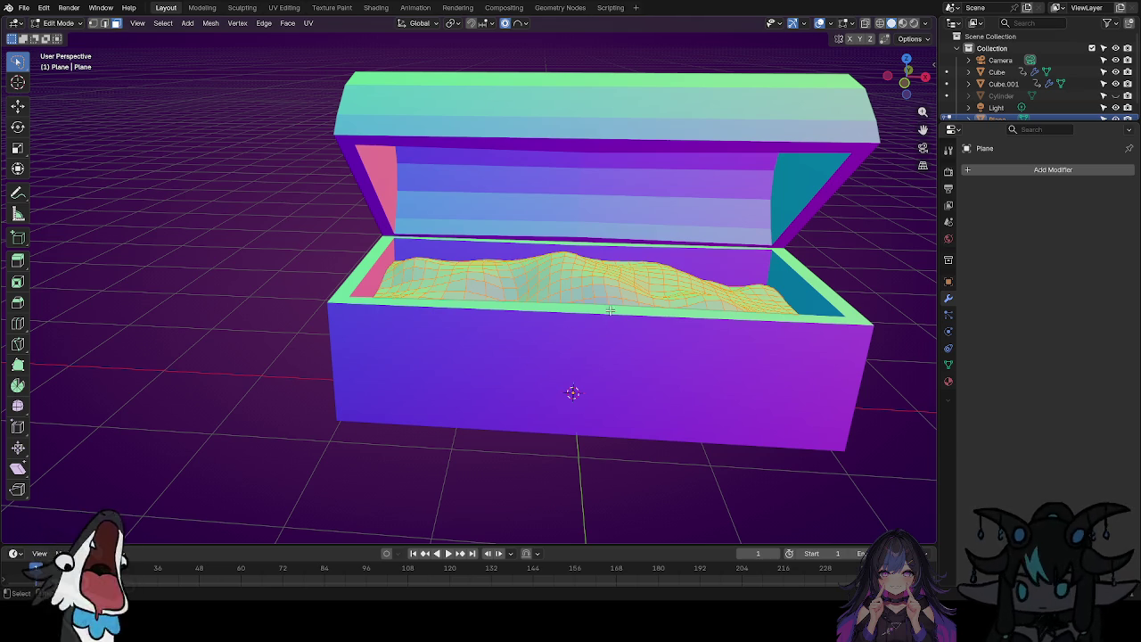
middle_drag(614, 309, 631, 339)
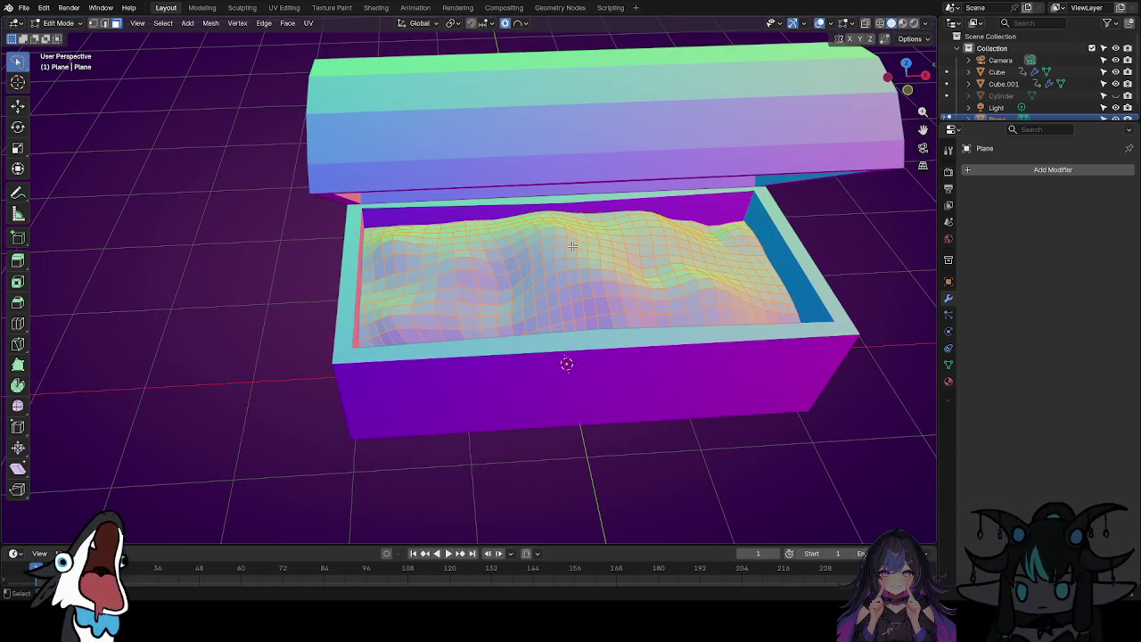
mouse_move(603, 253)
mouse_down()
mouse_move(468, 242)
mouse_move(596, 233)
mouse_up()
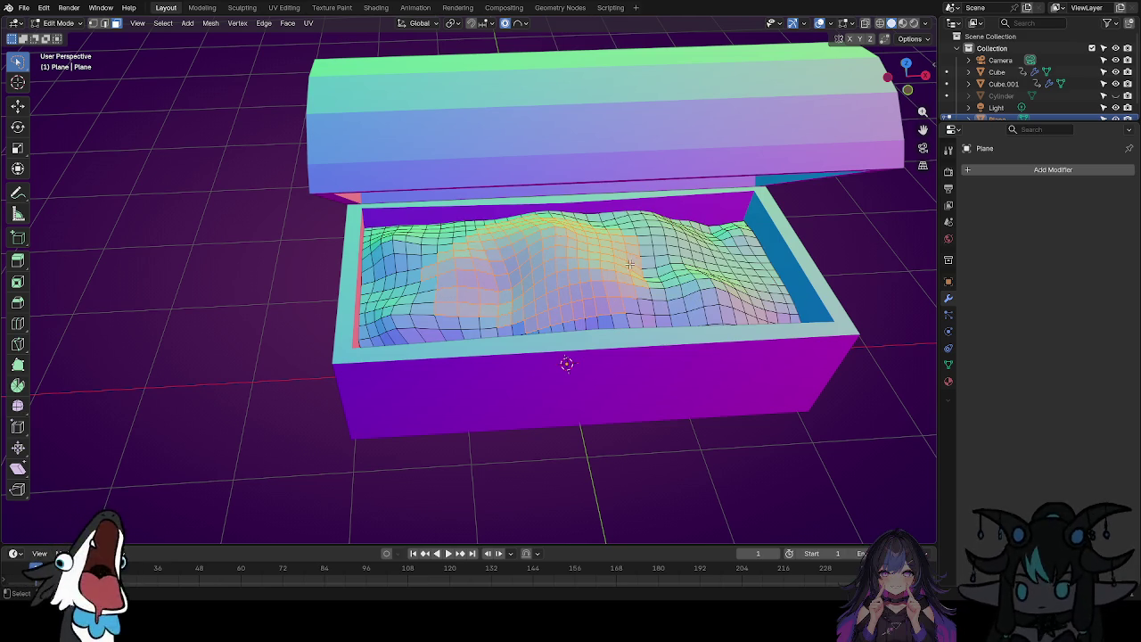
middle_drag(677, 289, 642, 272)
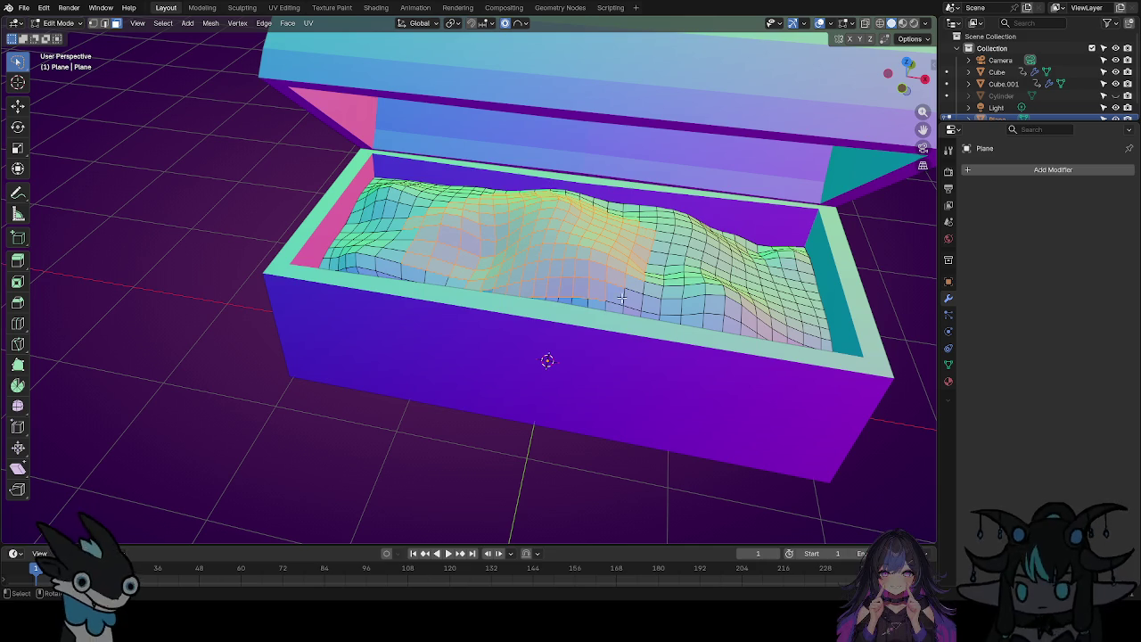
click(648, 219)
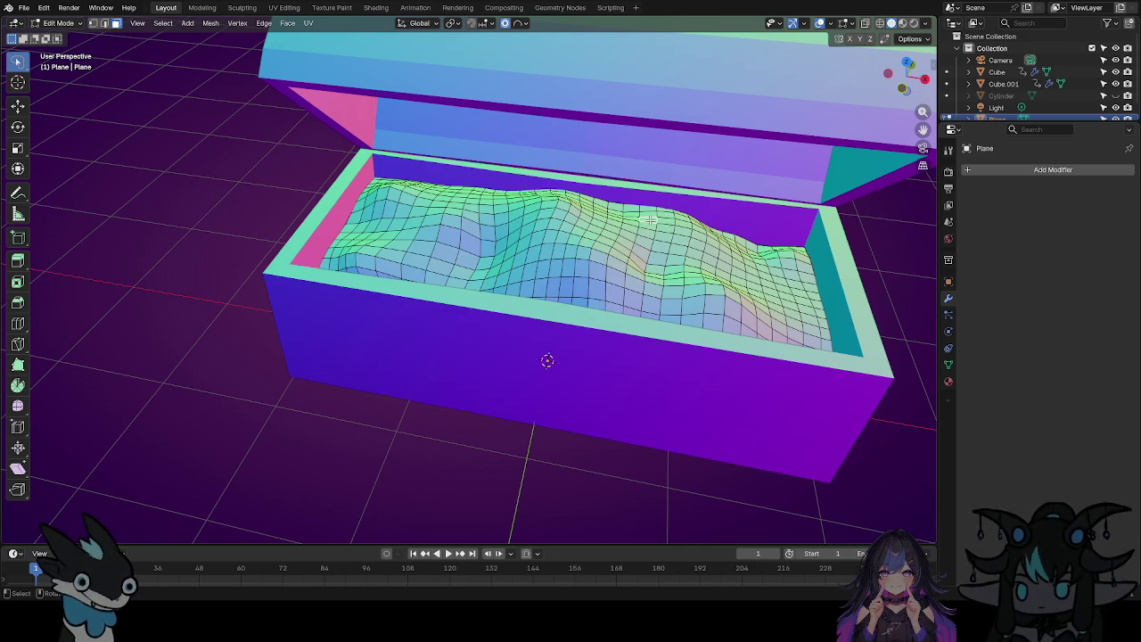
mouse_move(649, 227)
mouse_down()
mouse_move(611, 196)
mouse_move(649, 223)
mouse_up()
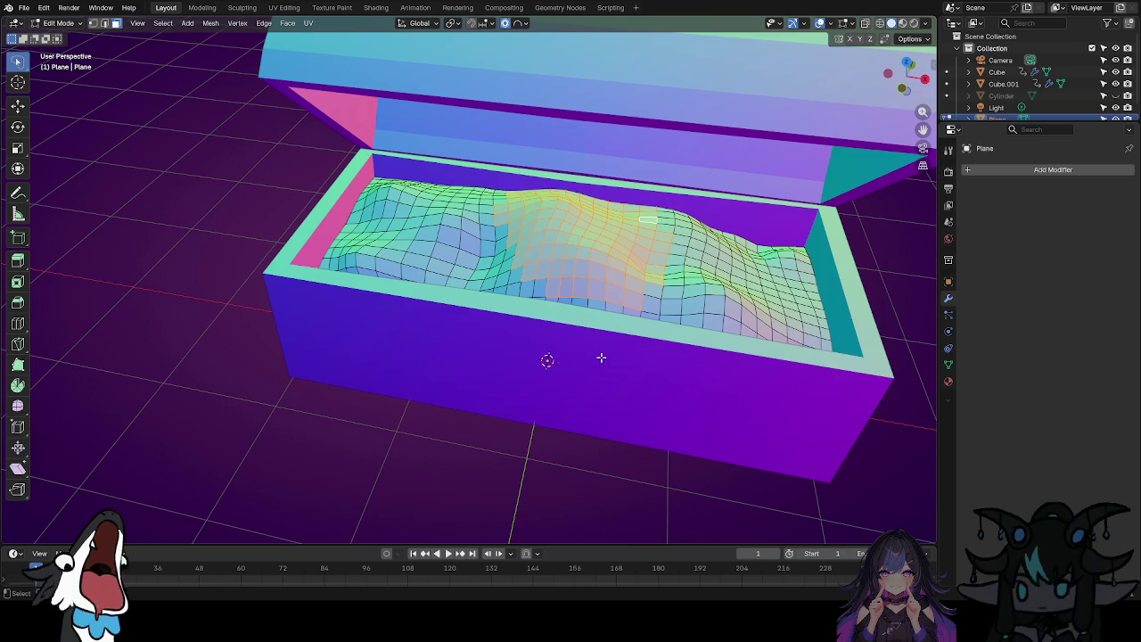
click(615, 262)
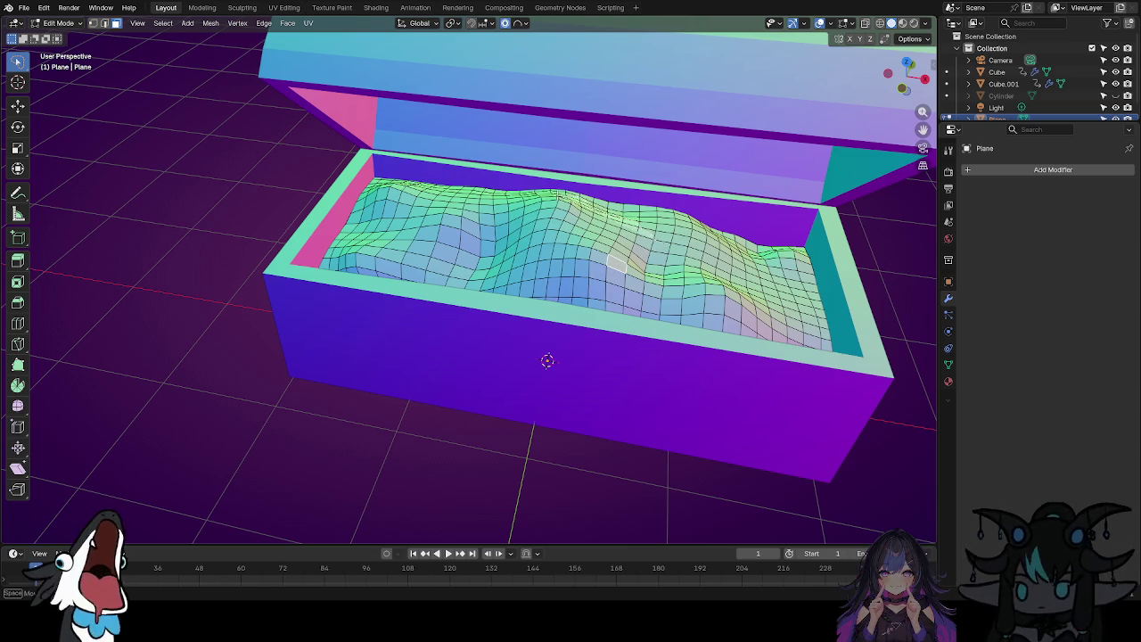
Box-select a region, then zoom in and pick a single face near the middle.
mouse_move(531, 231)
mouse_down()
mouse_move(627, 301)
mouse_move(693, 259)
mouse_move(663, 225)
mouse_move(614, 220)
mouse_up()
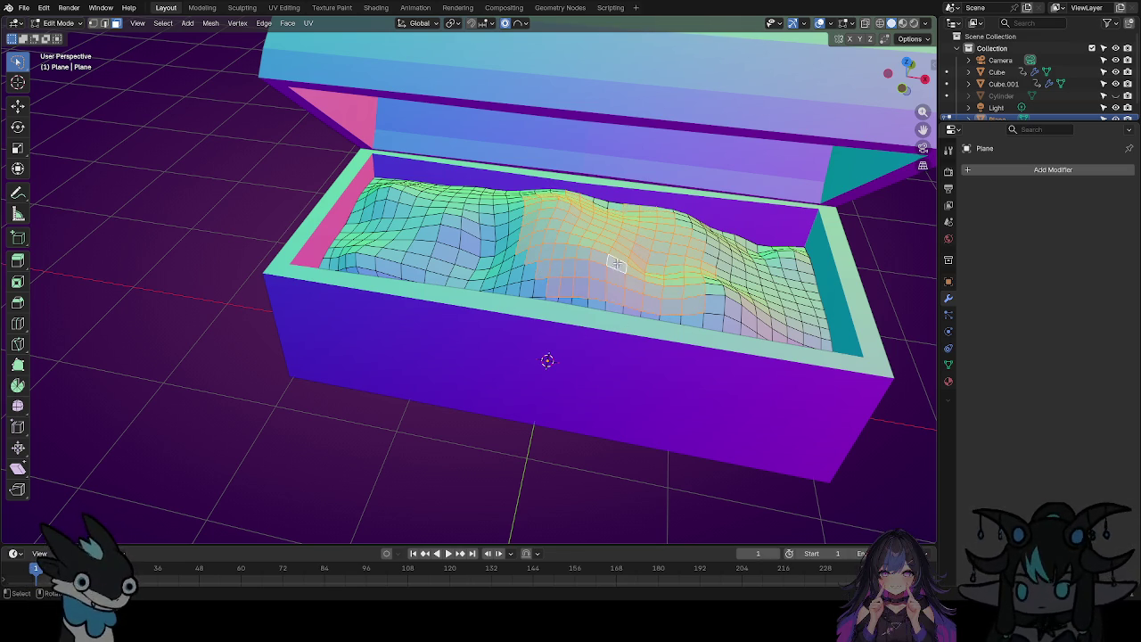
scroll(617, 264, up, 2)
scroll(617, 263, up, 2)
scroll(617, 264, up, 3)
mouse_move(617, 264)
middle_down()
mouse_move(568, 268)
mouse_move(595, 210)
middle_up()
click(587, 203)
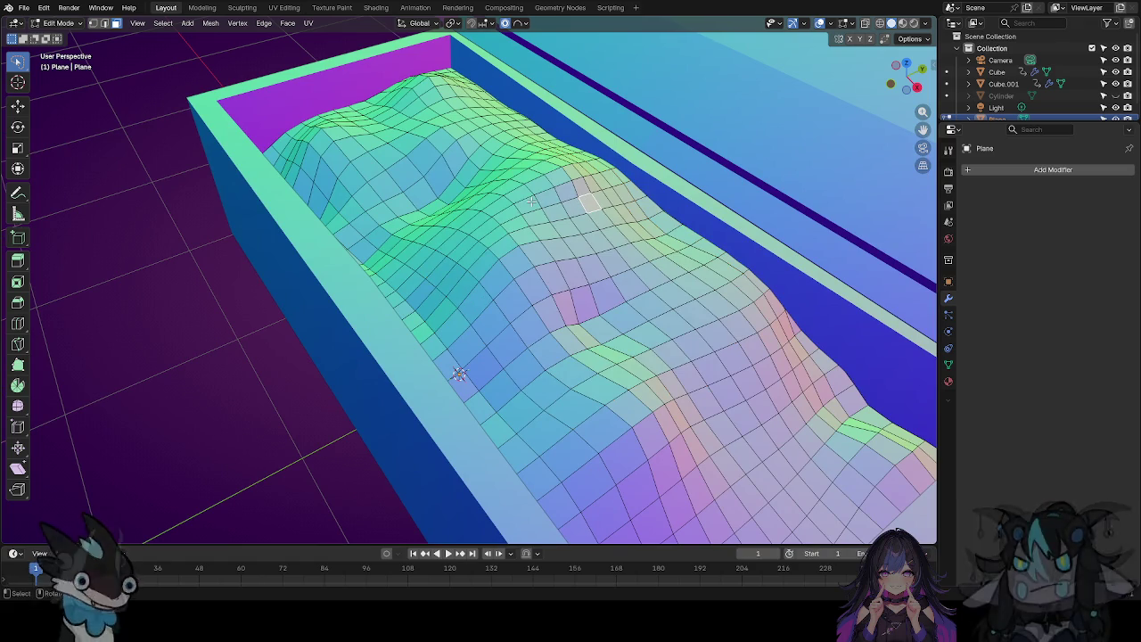
Lasso-select a diagonal band of faces down the middle of the wavy plane, then orbit out.
mouse_move(560, 166)
mouse_down()
mouse_move(678, 287)
mouse_move(700, 334)
mouse_move(578, 396)
mouse_move(464, 355)
mouse_move(405, 221)
mouse_move(481, 165)
mouse_move(533, 150)
mouse_move(538, 159)
mouse_up()
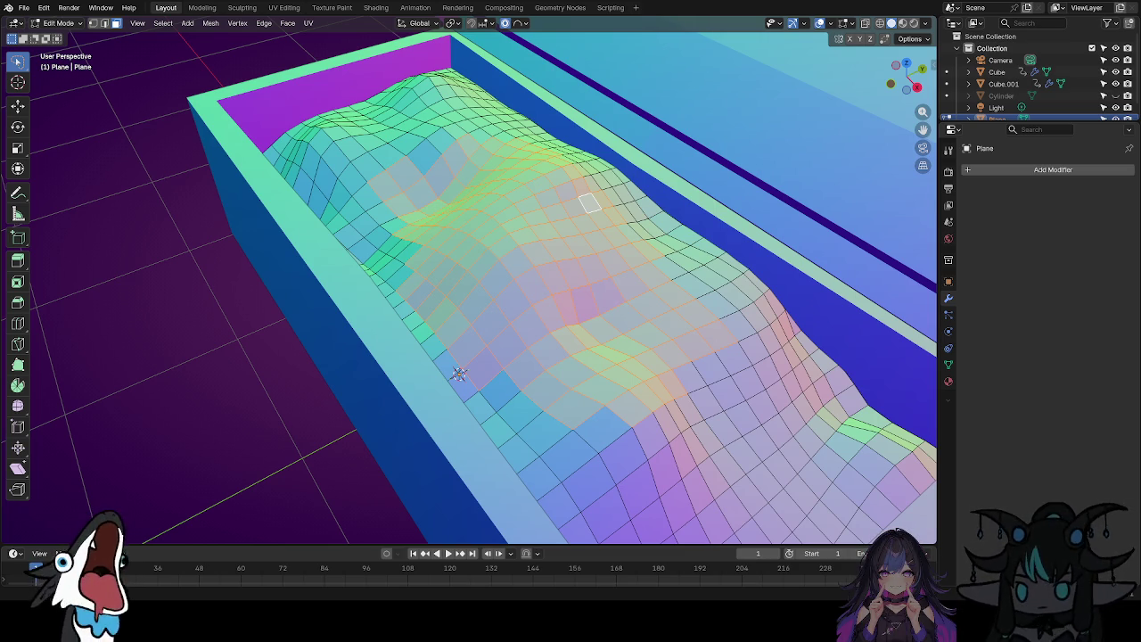
middle_drag(459, 372, 651, 255)
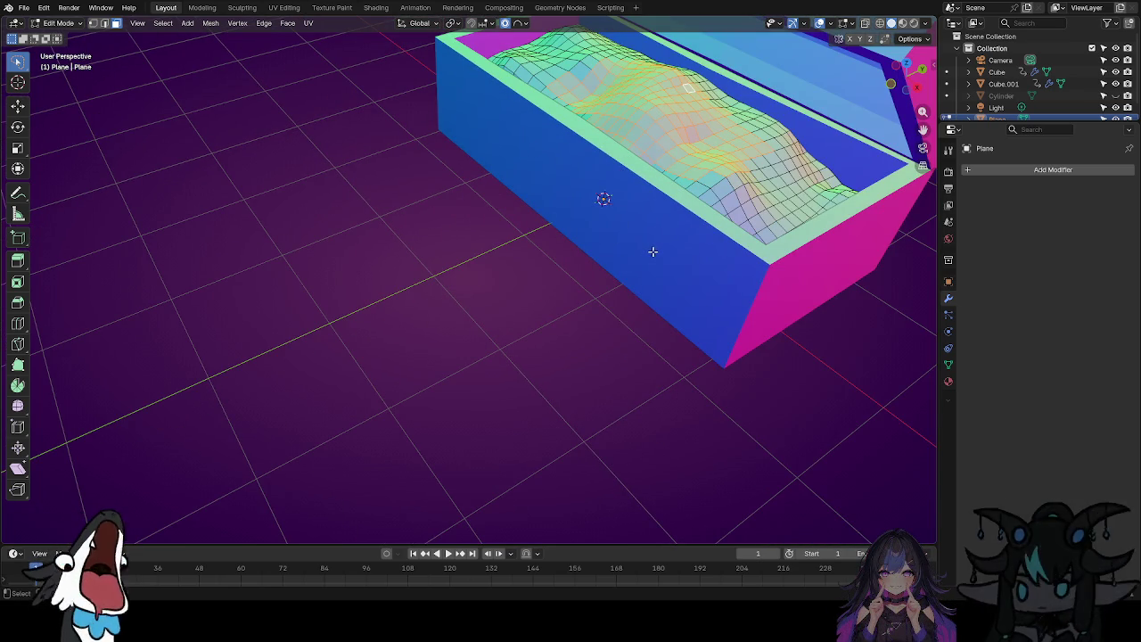
Extrude the selected band along its normals and raise it into a tall column above the lid.
key(e)
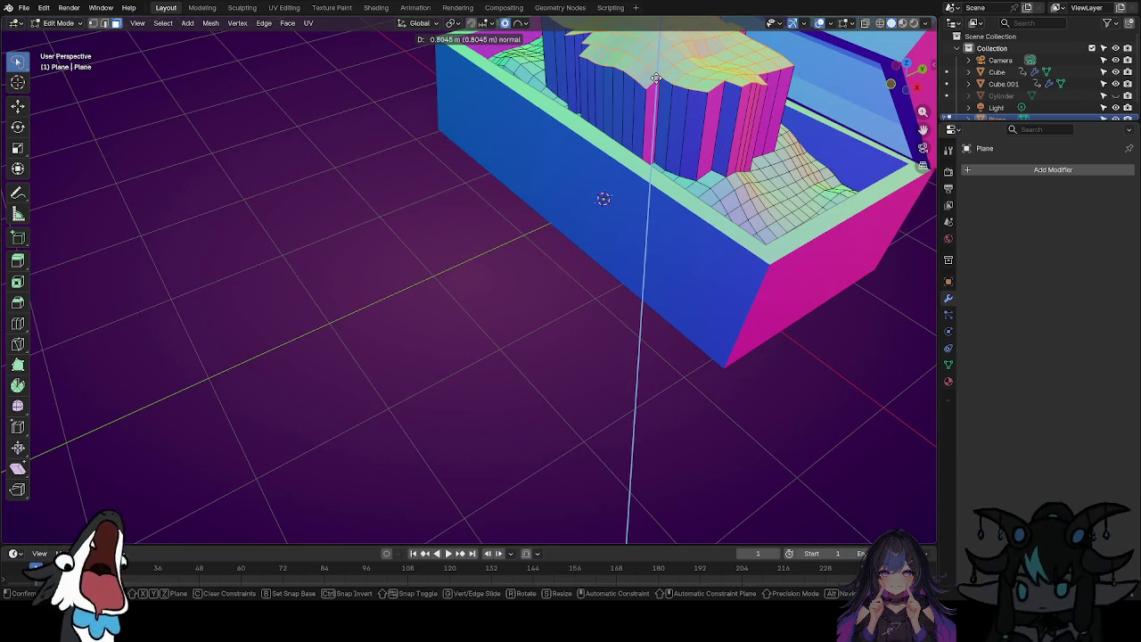
click(656, 79)
mouse_move(586, 192)
middle_down()
mouse_move(731, 281)
mouse_move(625, 272)
middle_up()
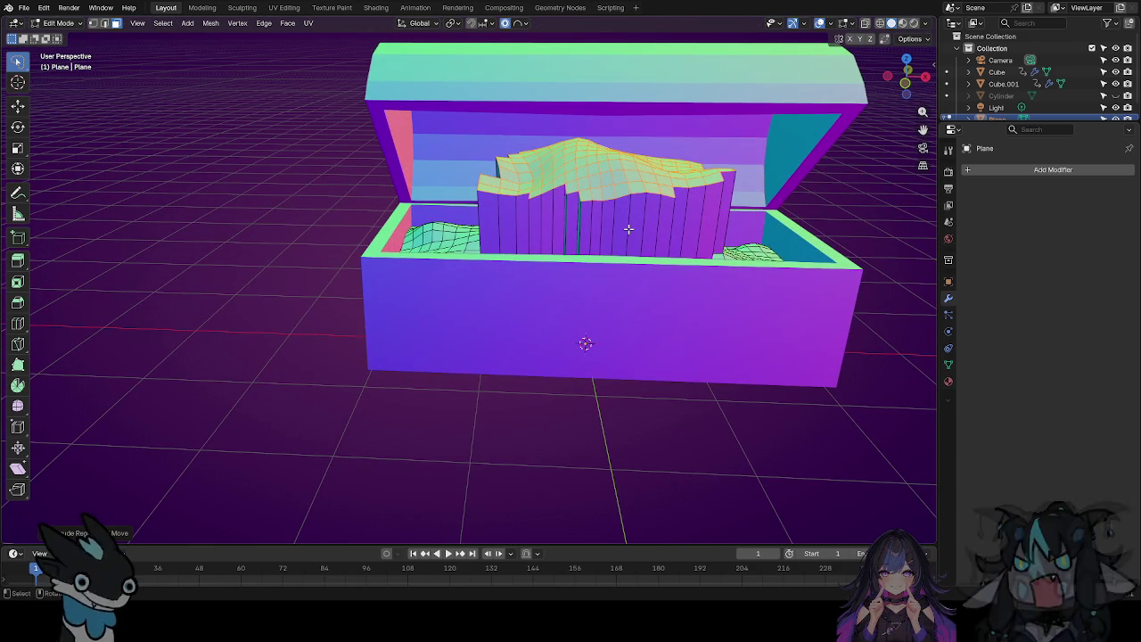
mouse_move(611, 274)
middle_down()
mouse_move(602, 291)
mouse_move(705, 283)
mouse_move(456, 311)
mouse_move(536, 286)
mouse_move(551, 209)
middle_up()
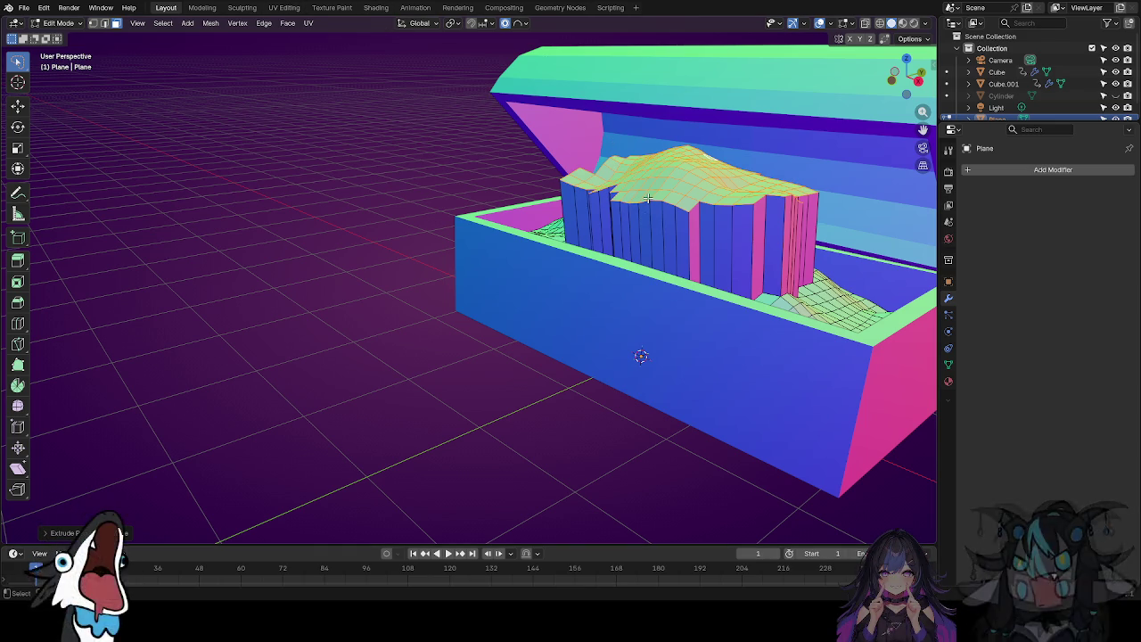
scroll(649, 197, down, 3)
key(g)
click(701, 212)
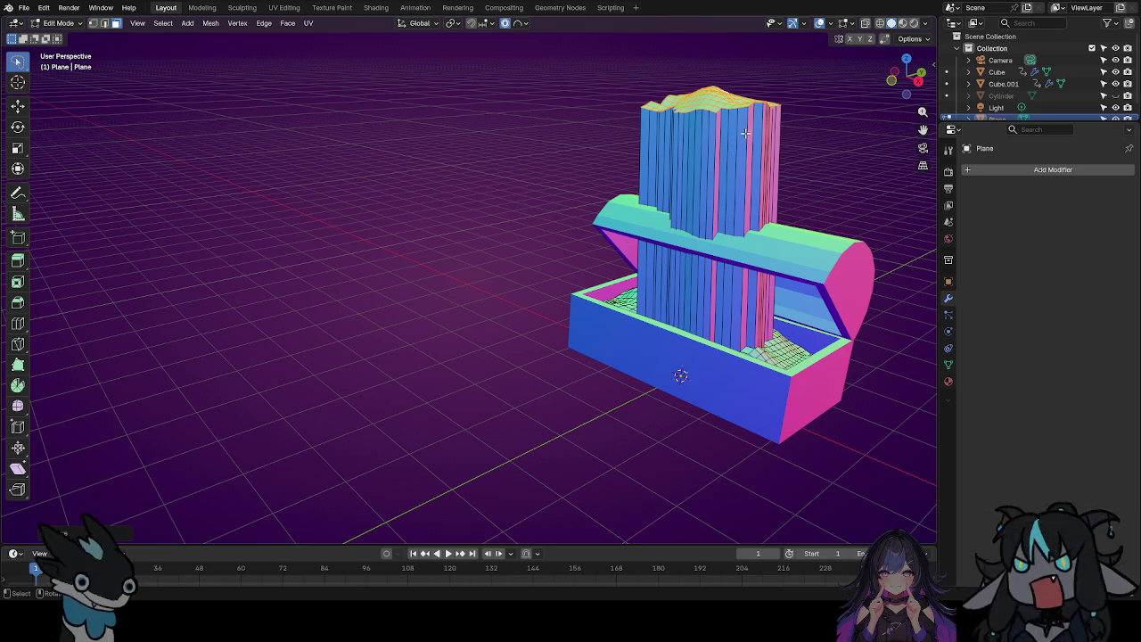
With proportional editing, move the column top, tilt it left, and rotate it about X.
key(g)
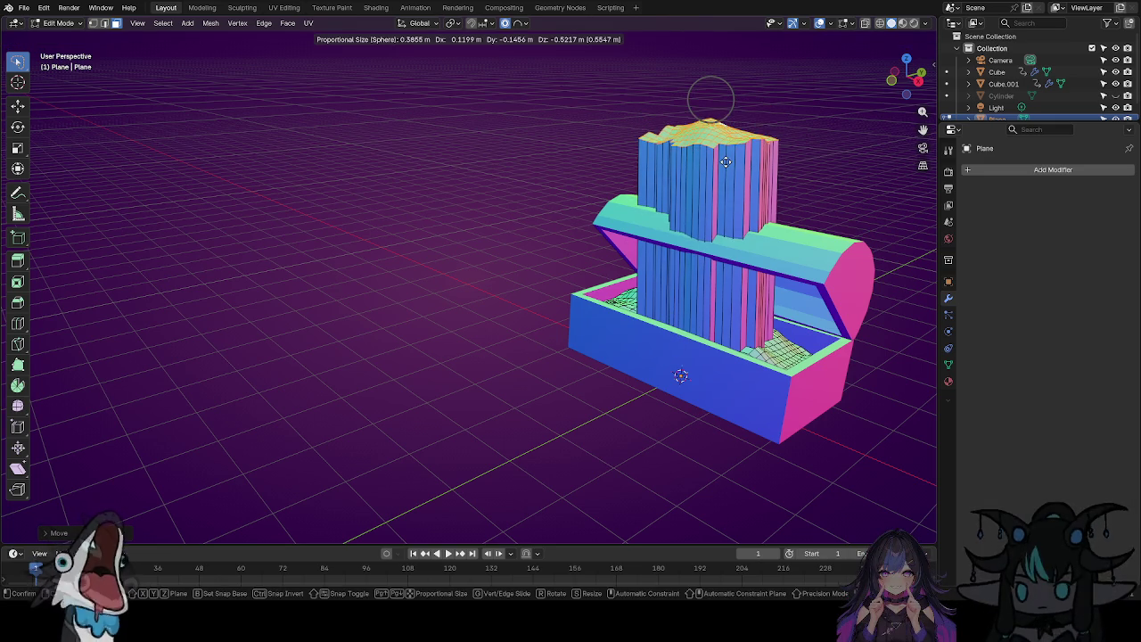
click(720, 183)
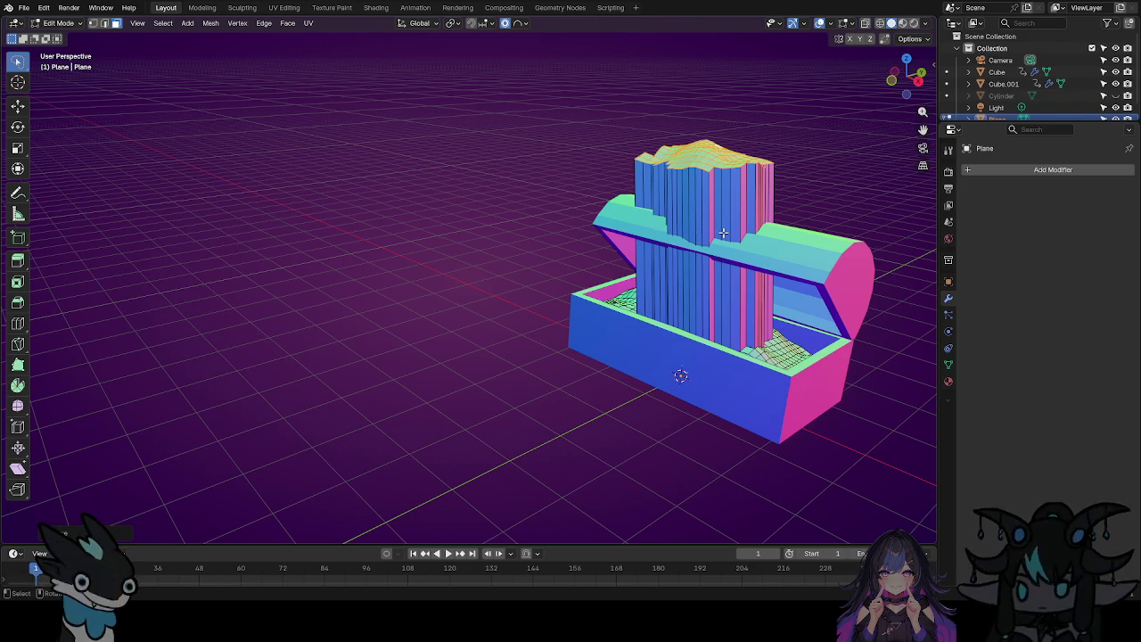
key(g)
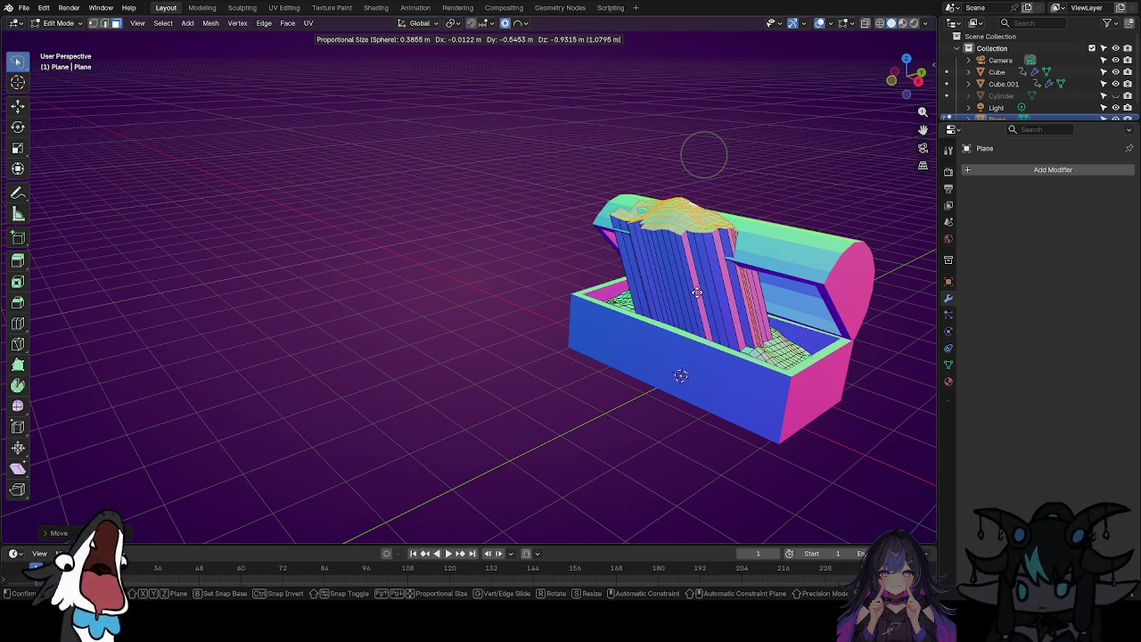
click(698, 292)
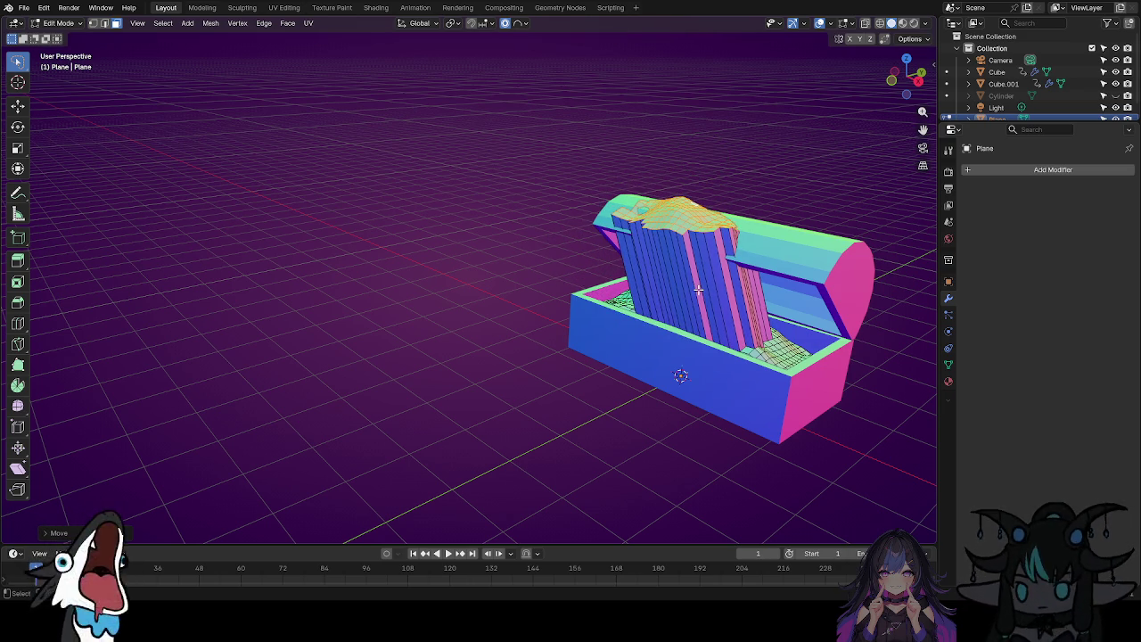
key(r)
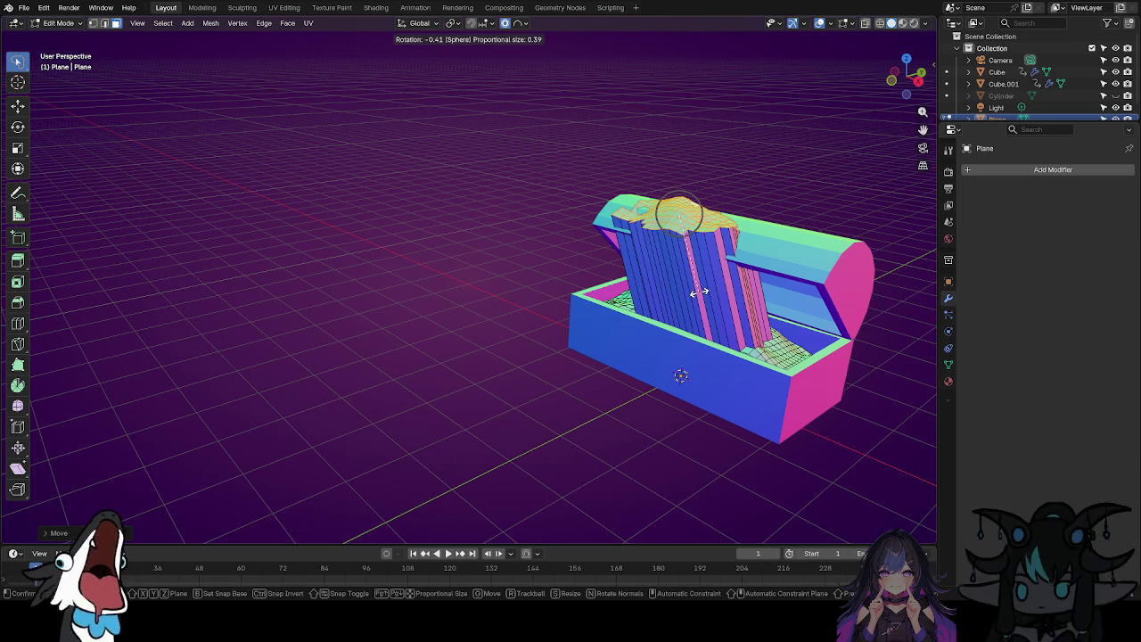
key(x)
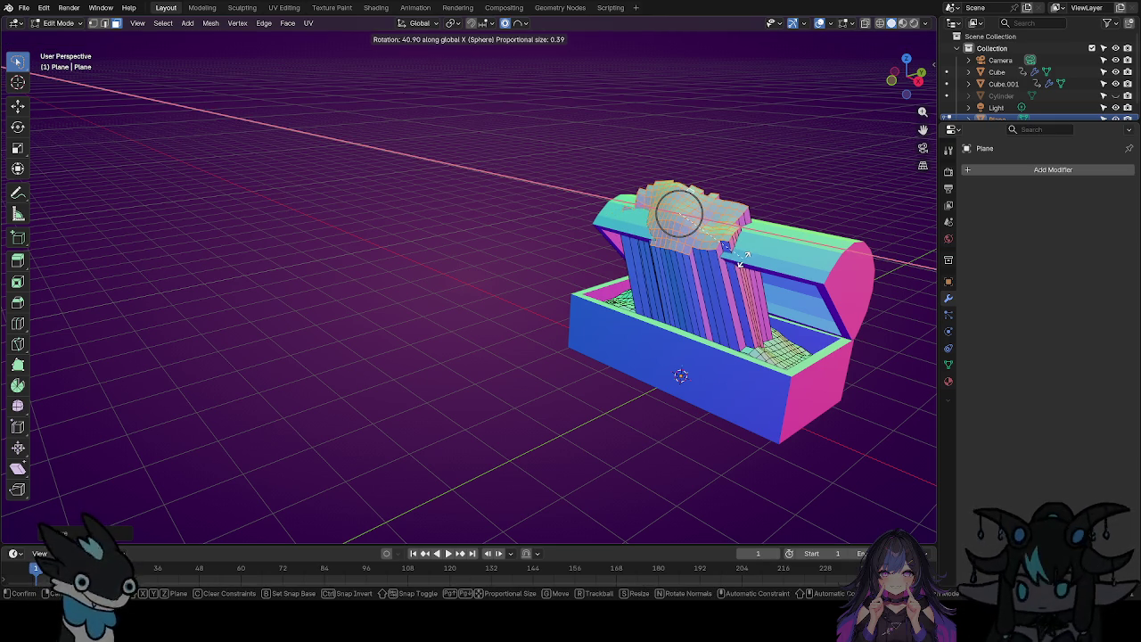
click(743, 259)
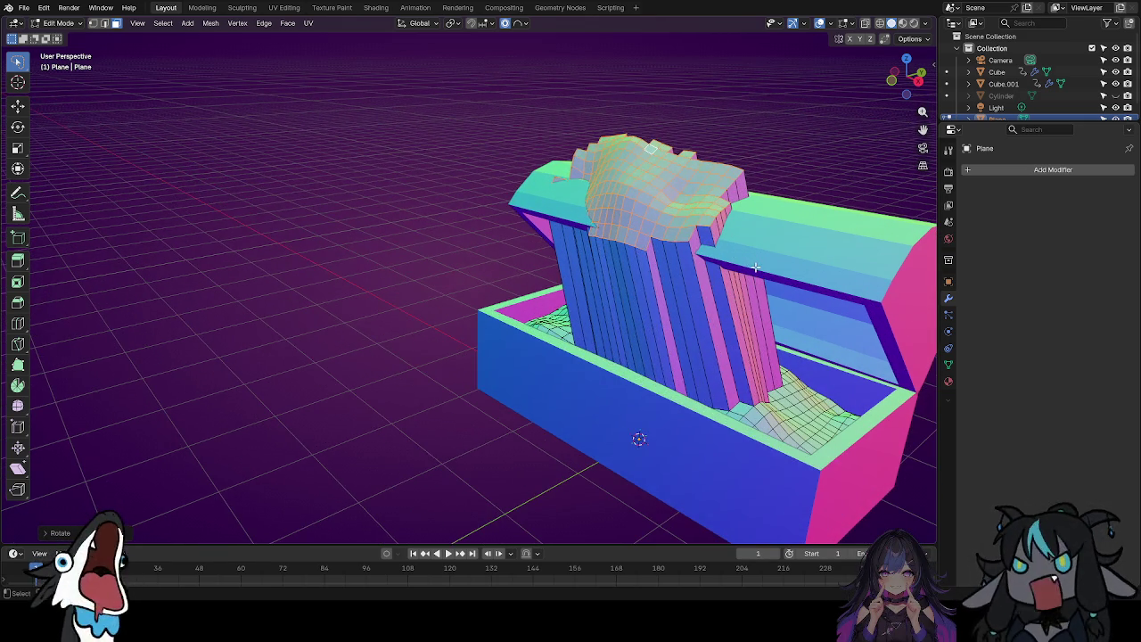
scroll(756, 266, down, 3)
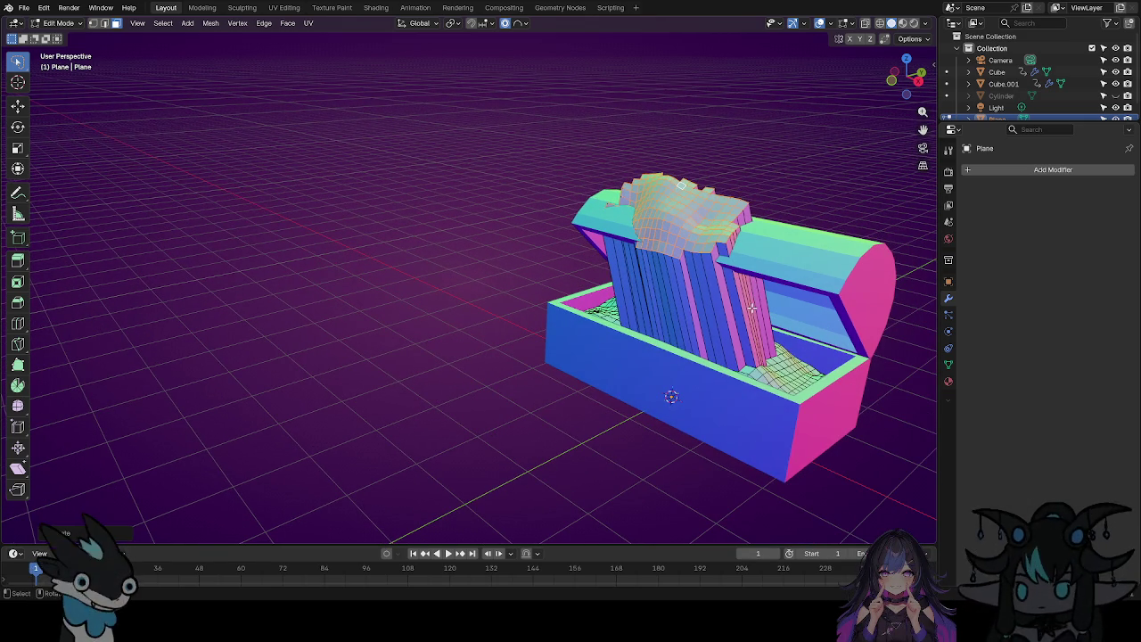
Bend the tongue mesh forward and slide it along the X axis across the chest.
key(g)
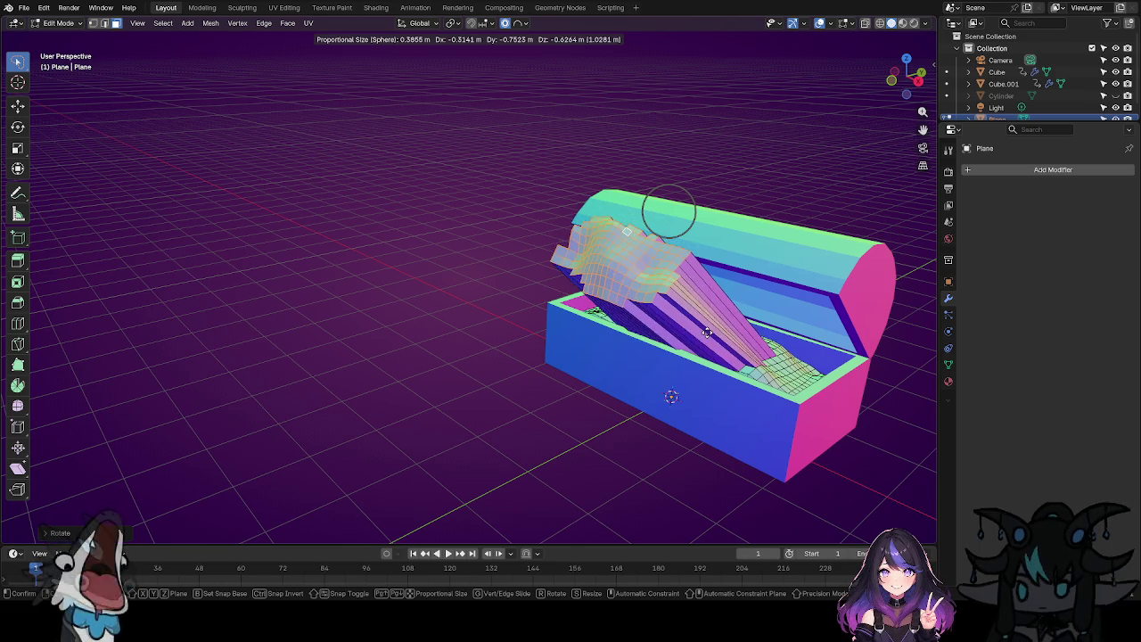
click(687, 348)
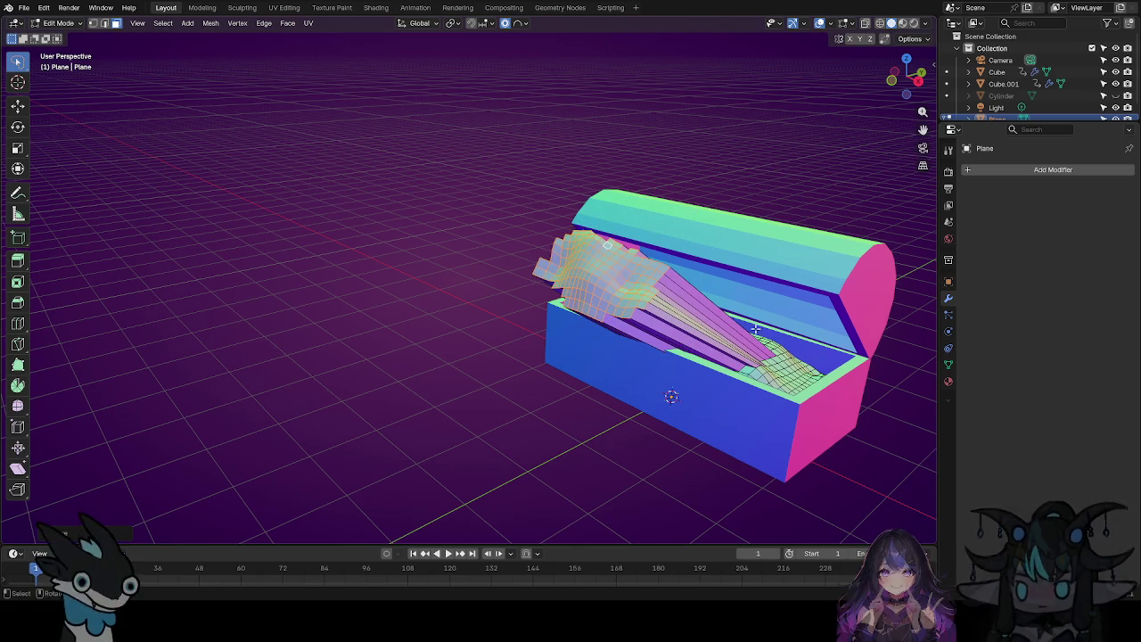
mouse_move(641, 398)
middle_down()
mouse_move(557, 404)
mouse_move(622, 425)
mouse_move(719, 389)
mouse_move(681, 391)
mouse_move(694, 395)
middle_up()
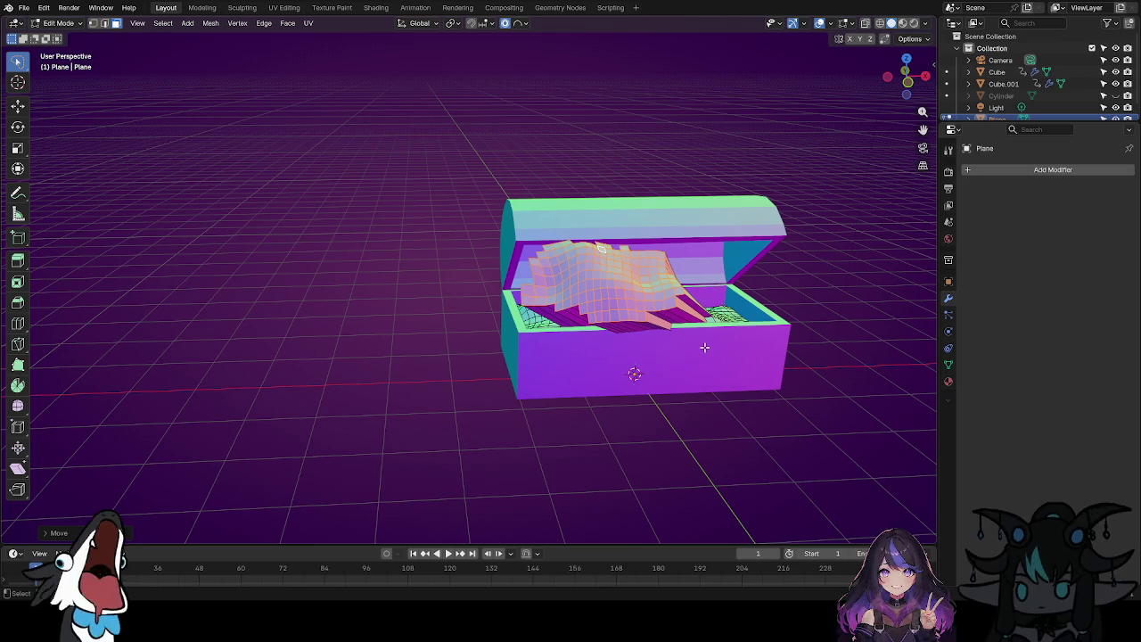
key(g)
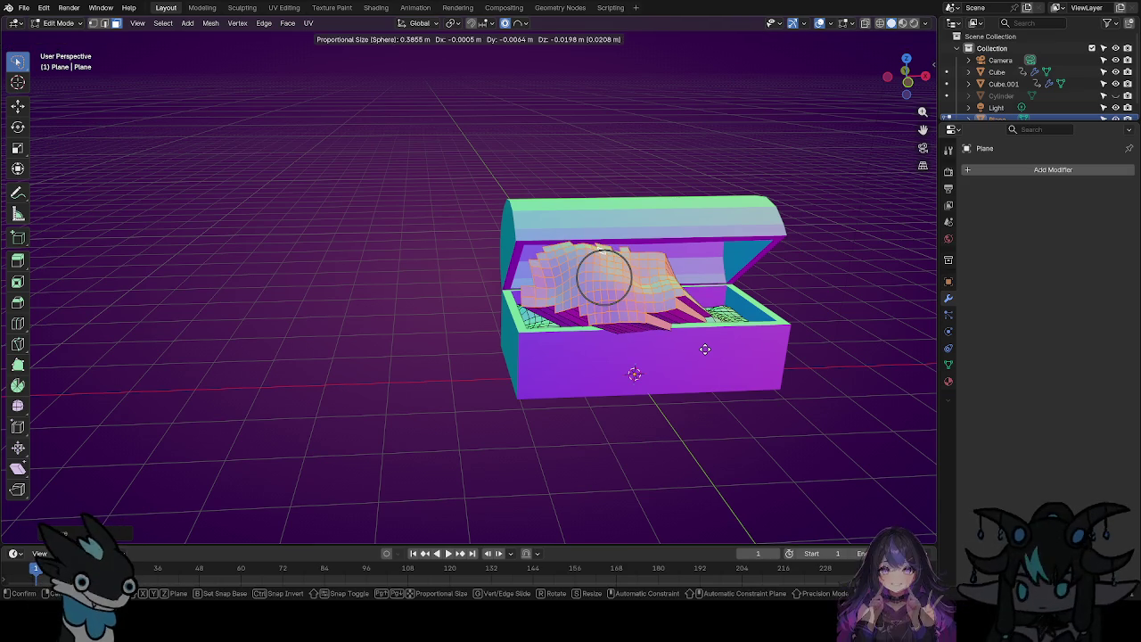
key(x)
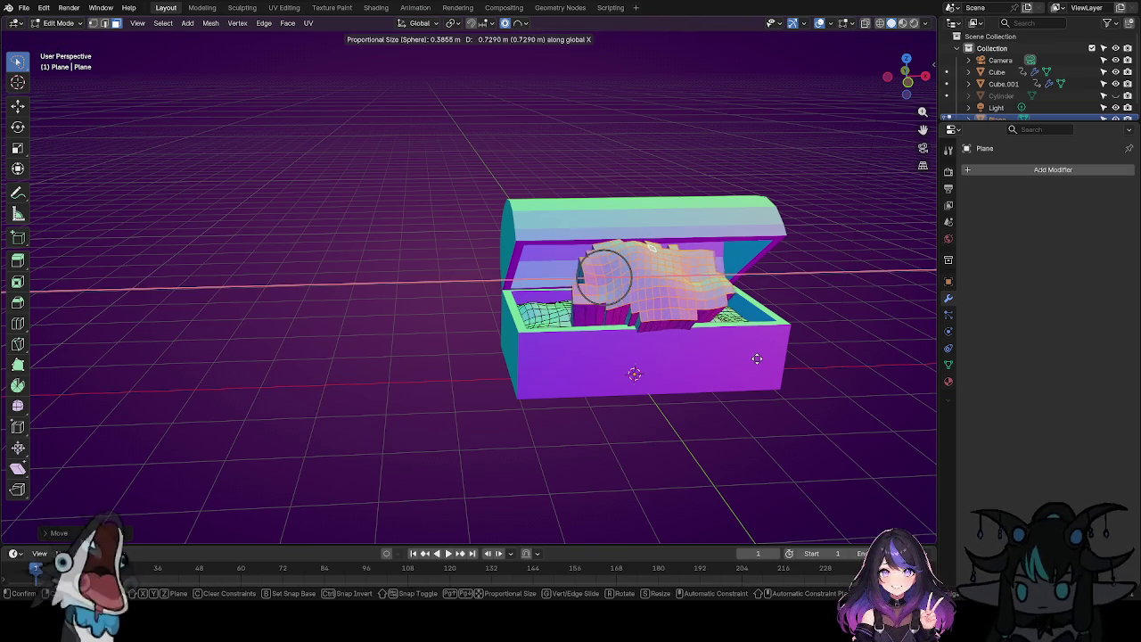
click(760, 359)
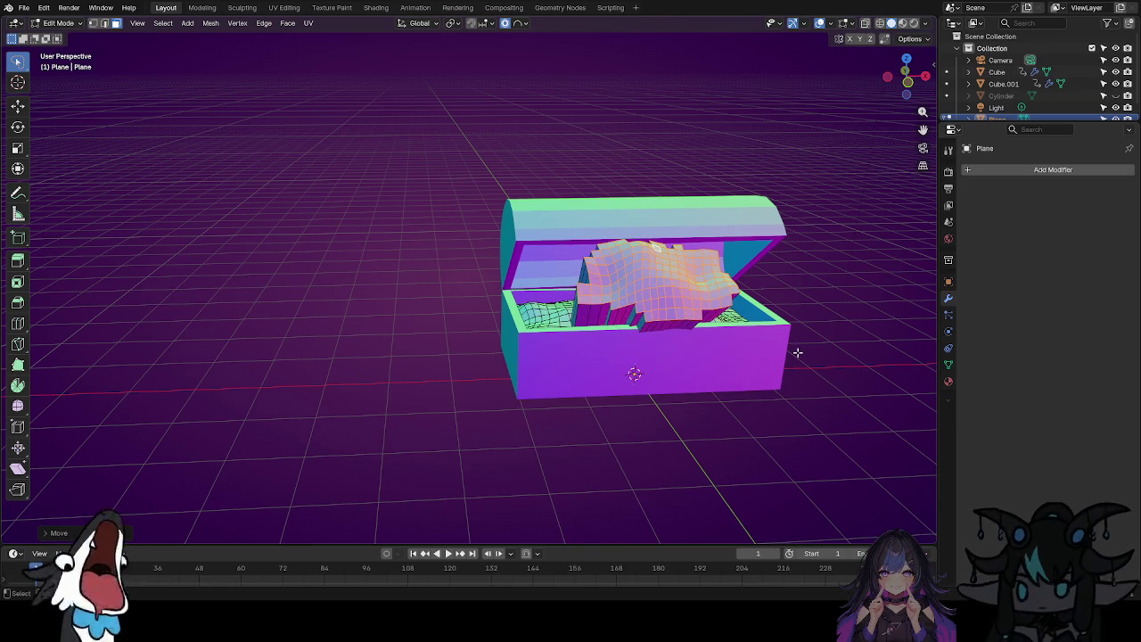
middle_drag(797, 353, 801, 344)
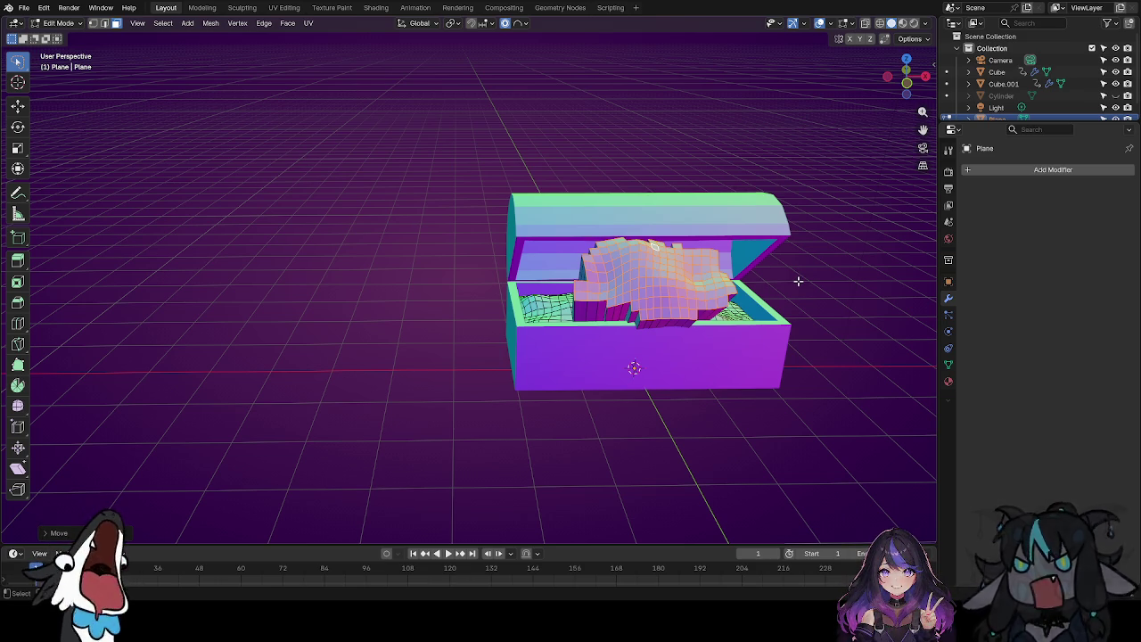
mouse_move(841, 329)
middle_down()
mouse_move(803, 350)
mouse_move(897, 344)
mouse_move(882, 295)
mouse_move(874, 339)
mouse_move(756, 272)
middle_up()
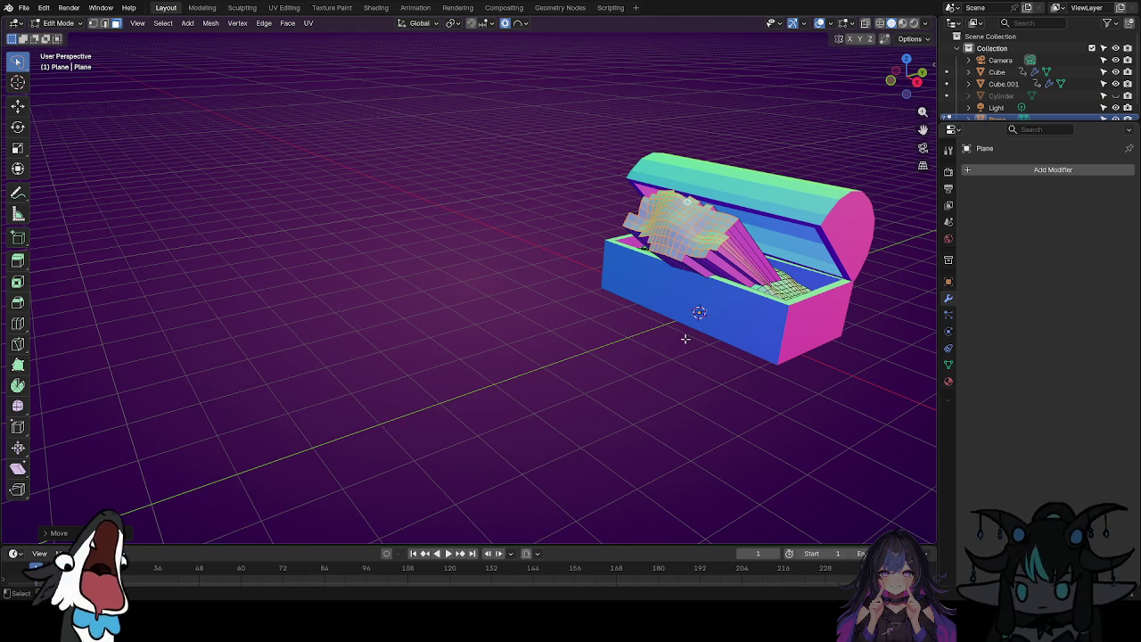
Zoom in, clear the selection, and select a face loop across the pink fan.
scroll(715, 284, up, 3)
scroll(782, 254, up, 2)
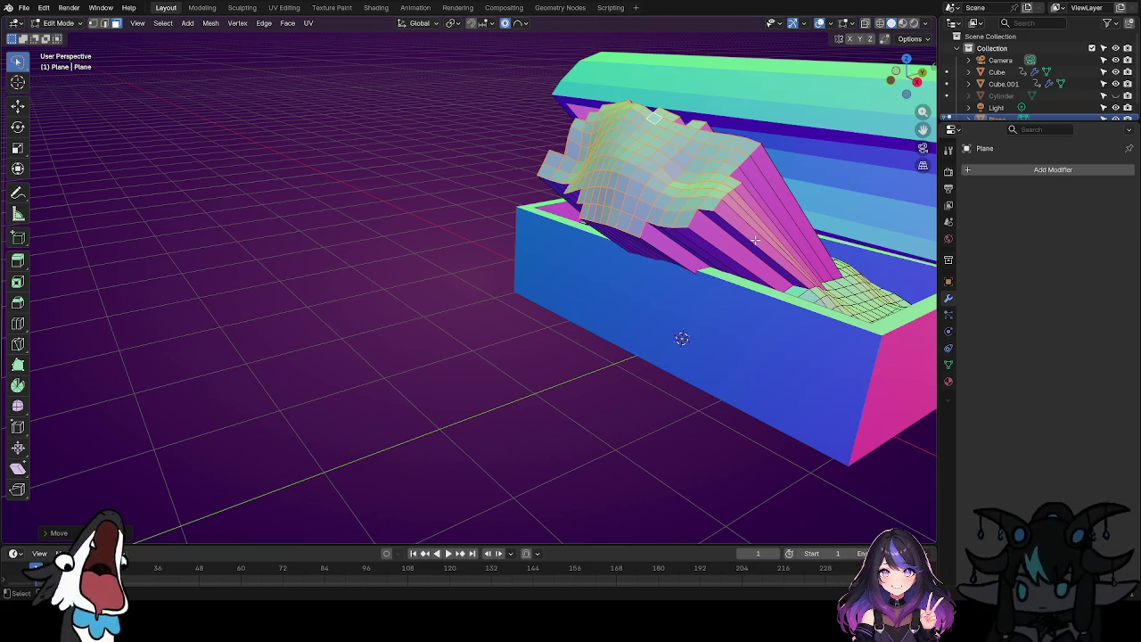
key(alt+a)
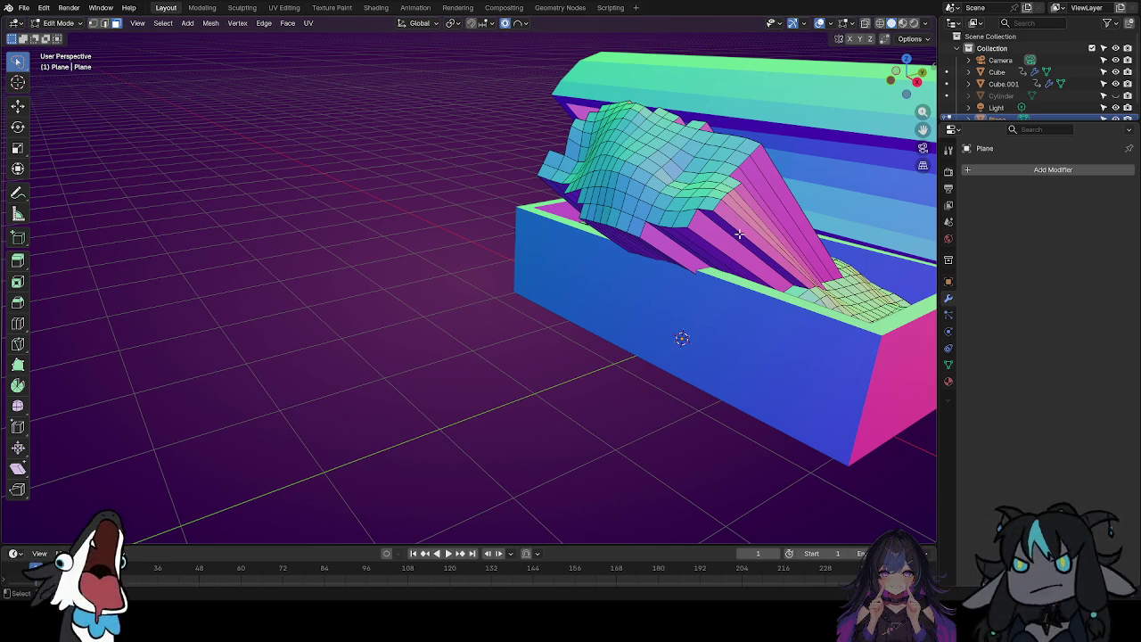
alt+click(738, 225)
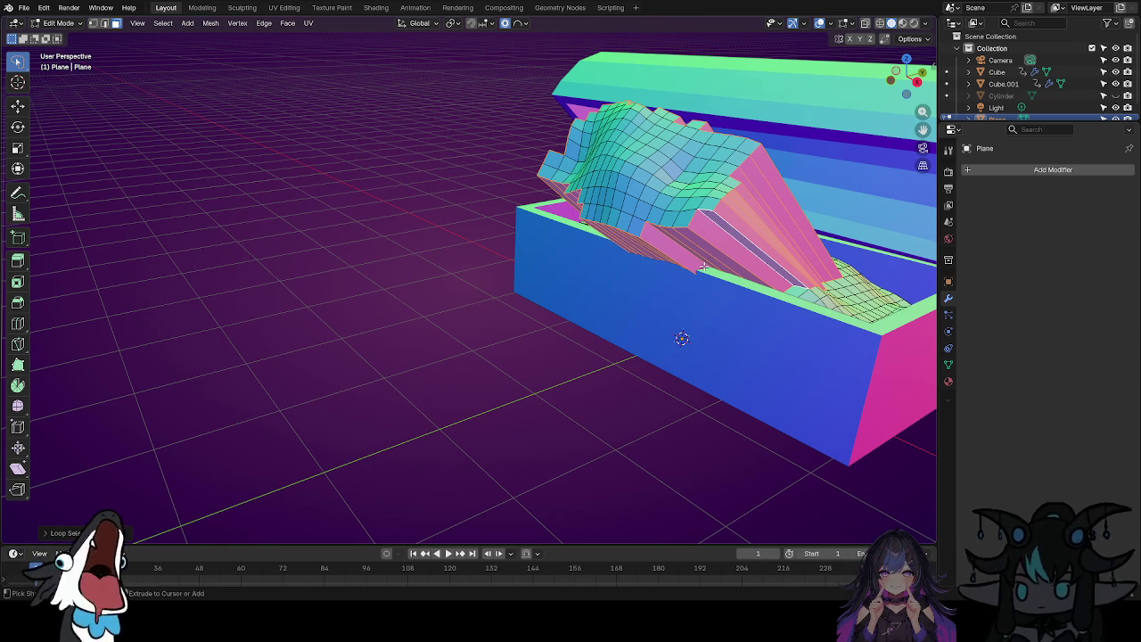
key(ctrl+r)
Add a first set of edge loops across the pink fan.
scroll(744, 229, up, 1)
scroll(745, 229, up, 1)
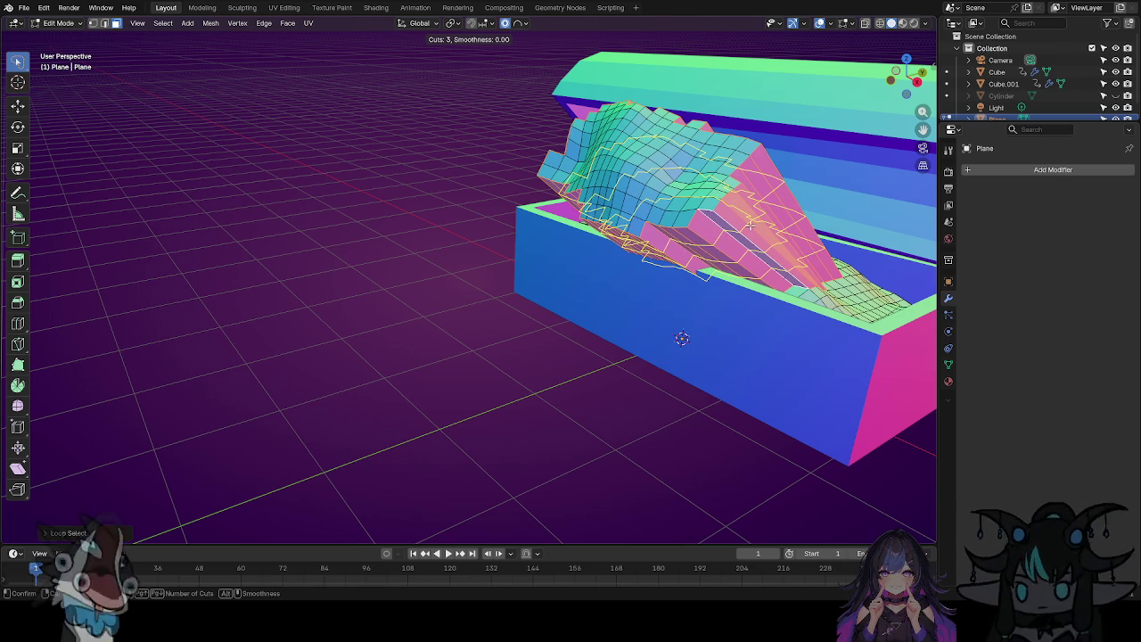
scroll(749, 227, up, 1)
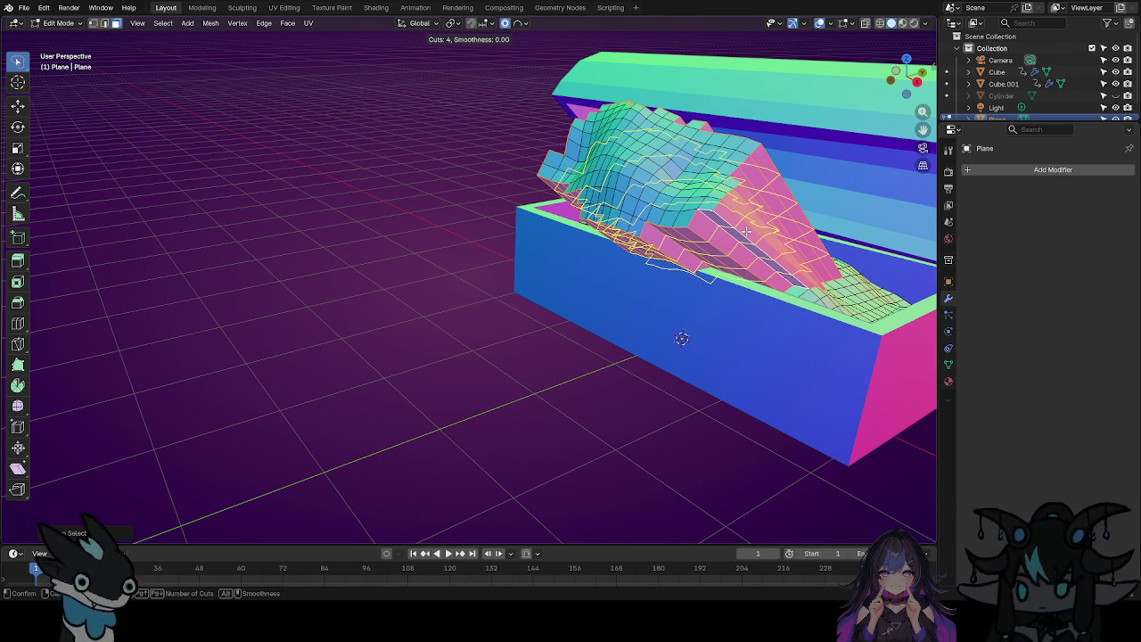
click(747, 228)
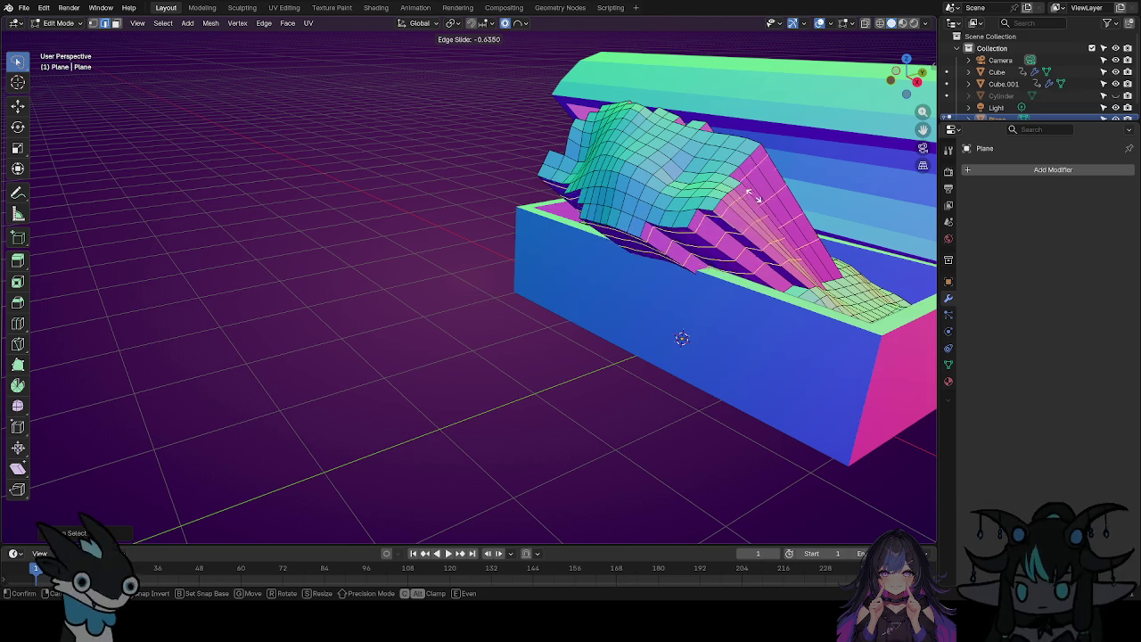
click(771, 198)
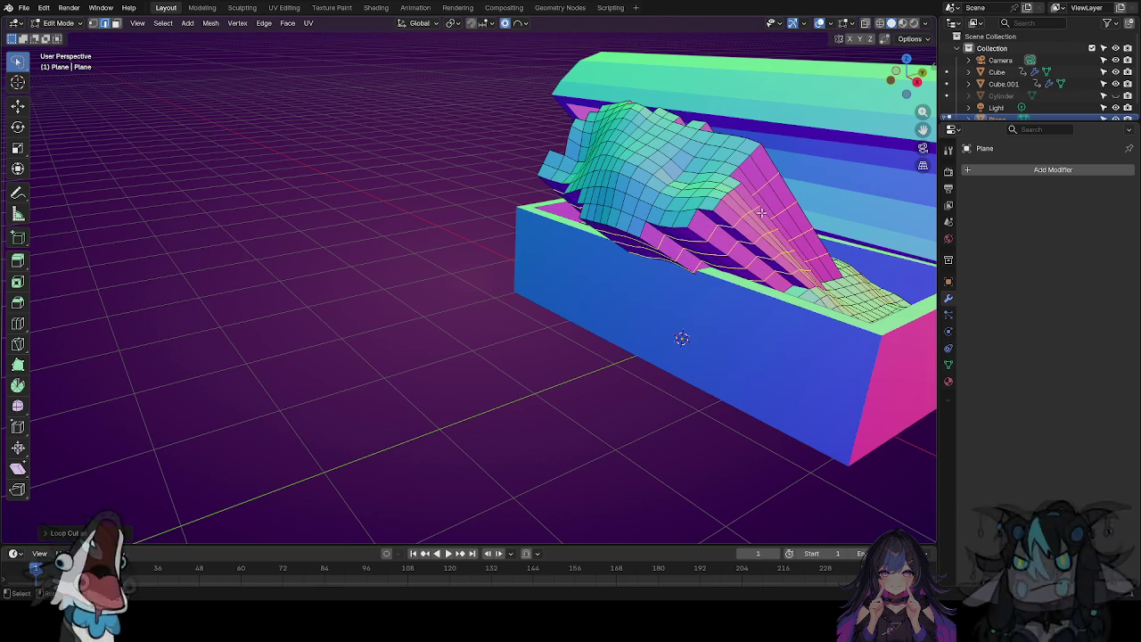
Switch to face select and add 11 more loop cuts across the fan.
key(3)
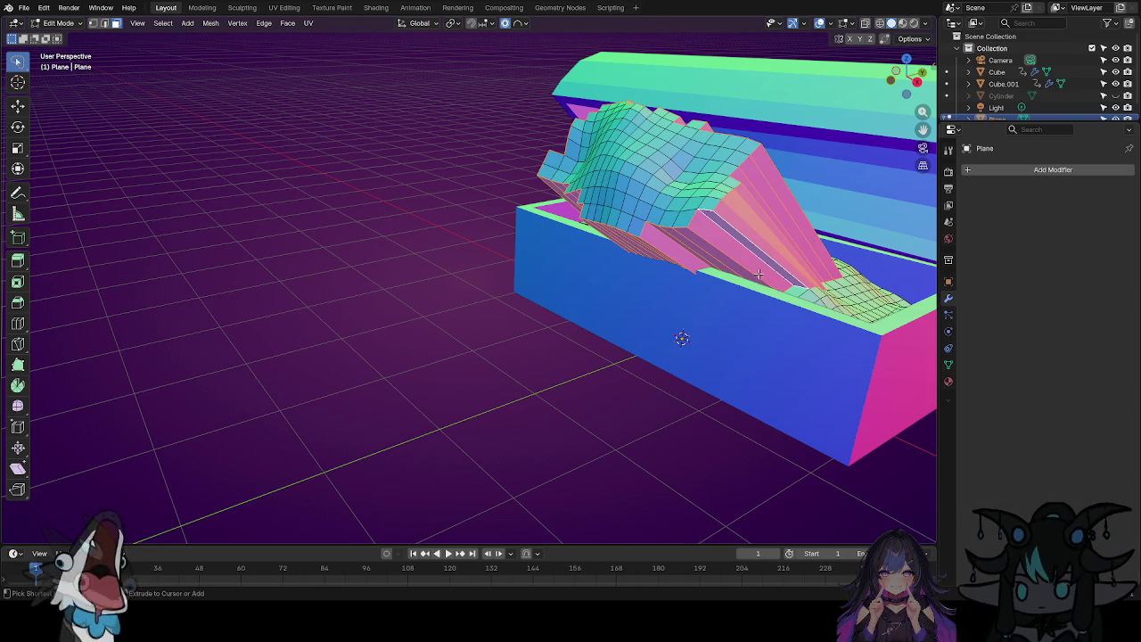
key(ctrl+r)
scroll(765, 206, up, 2)
scroll(766, 206, up, 1)
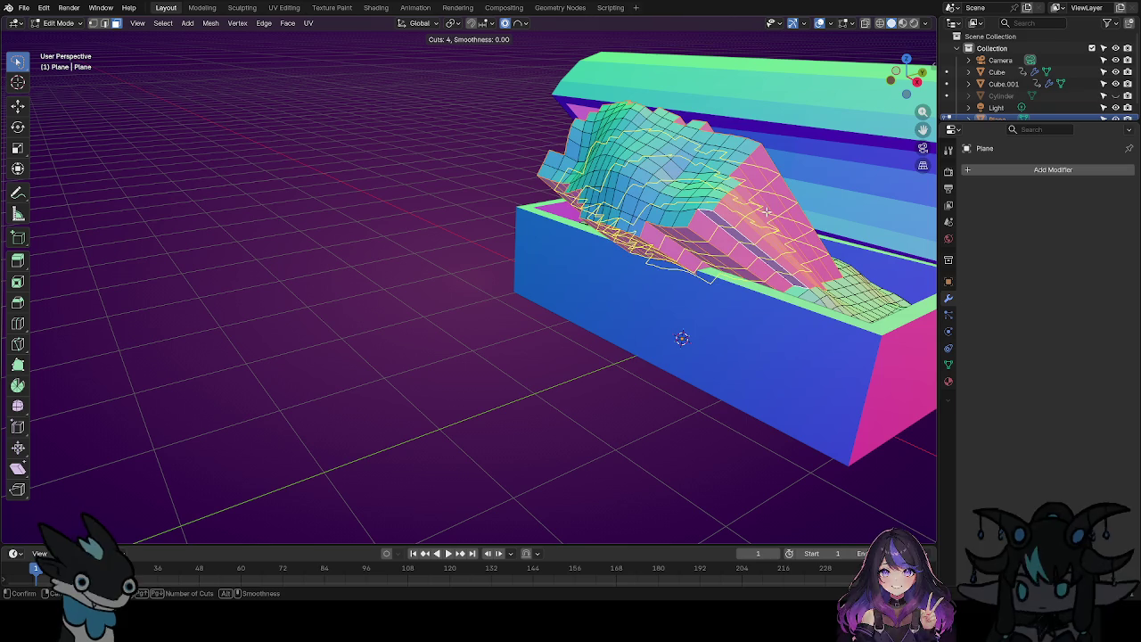
scroll(768, 206, up, 3)
scroll(767, 210, up, 1)
scroll(763, 215, up, 1)
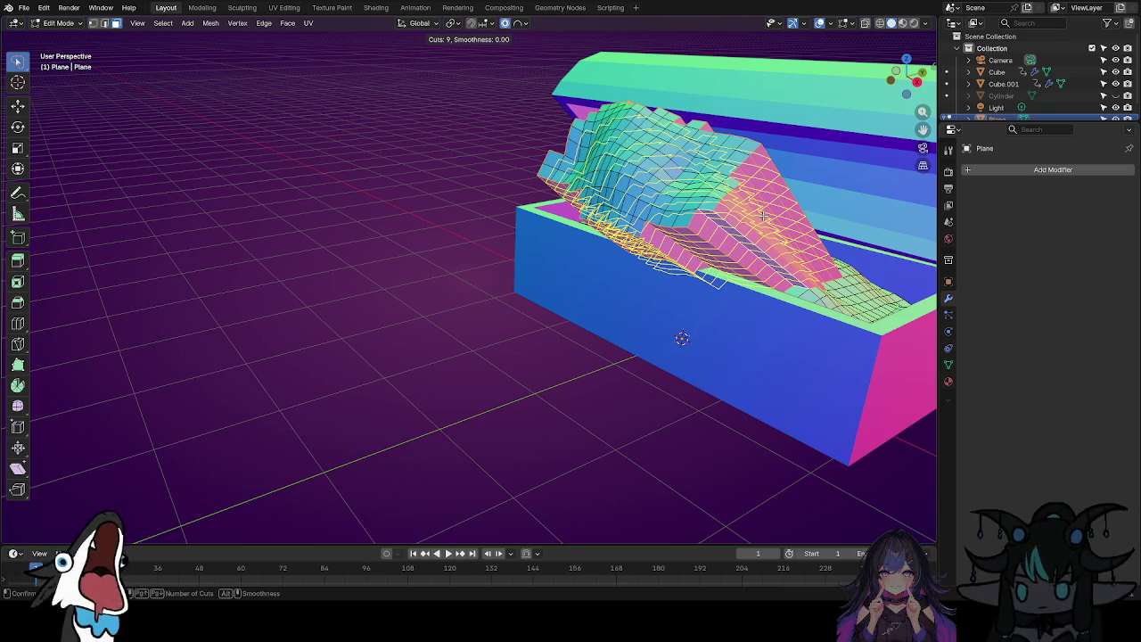
scroll(756, 221, up, 1)
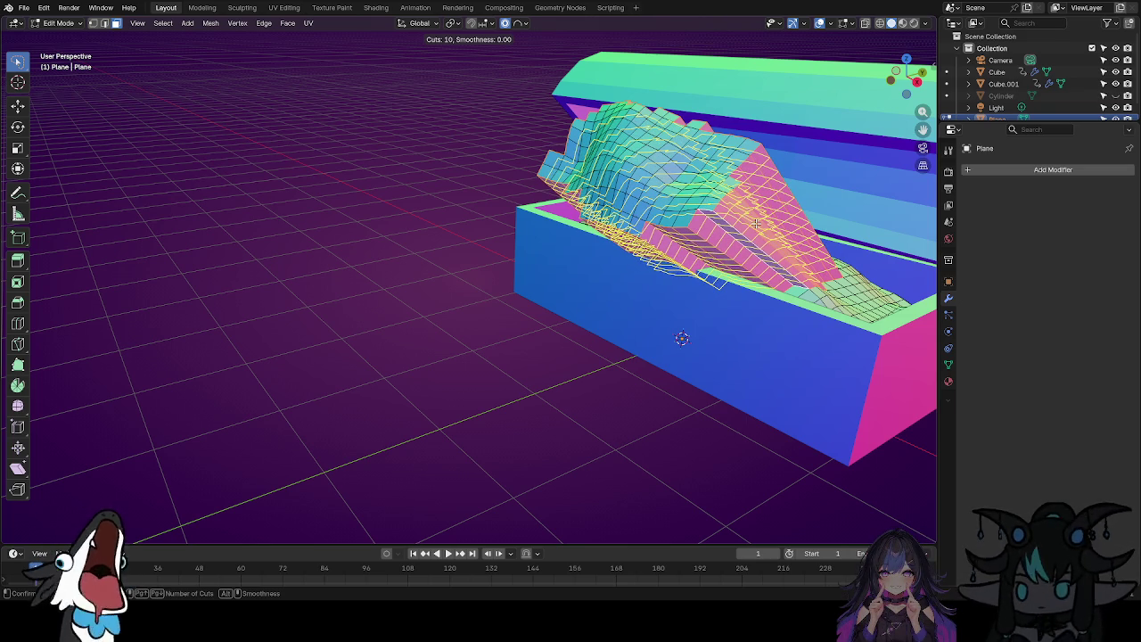
scroll(755, 228, up, 1)
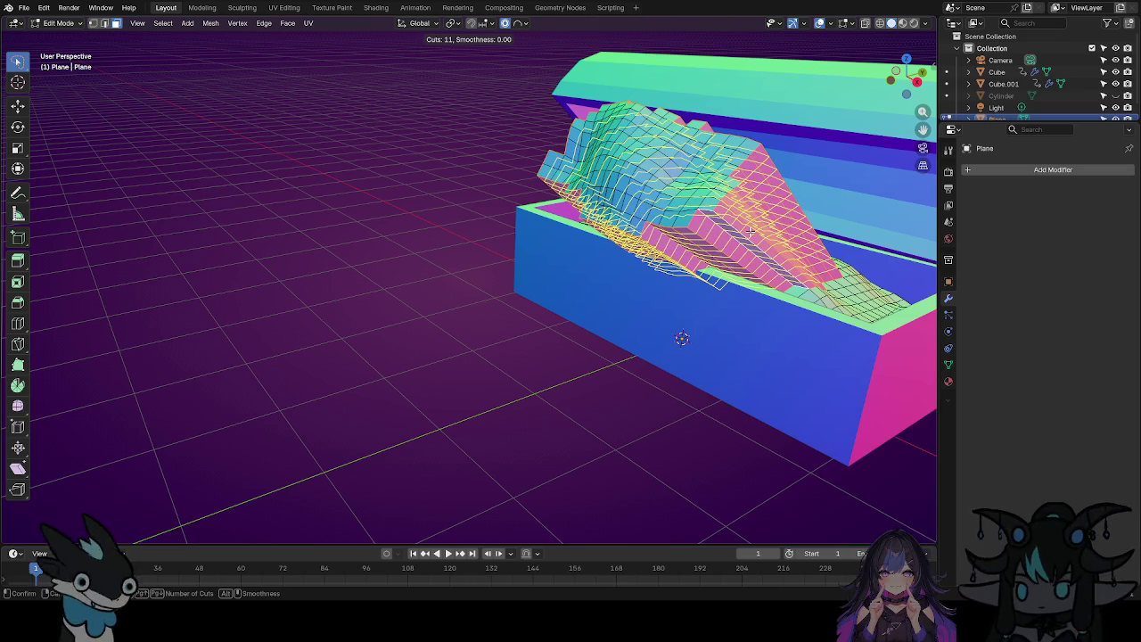
click(752, 232)
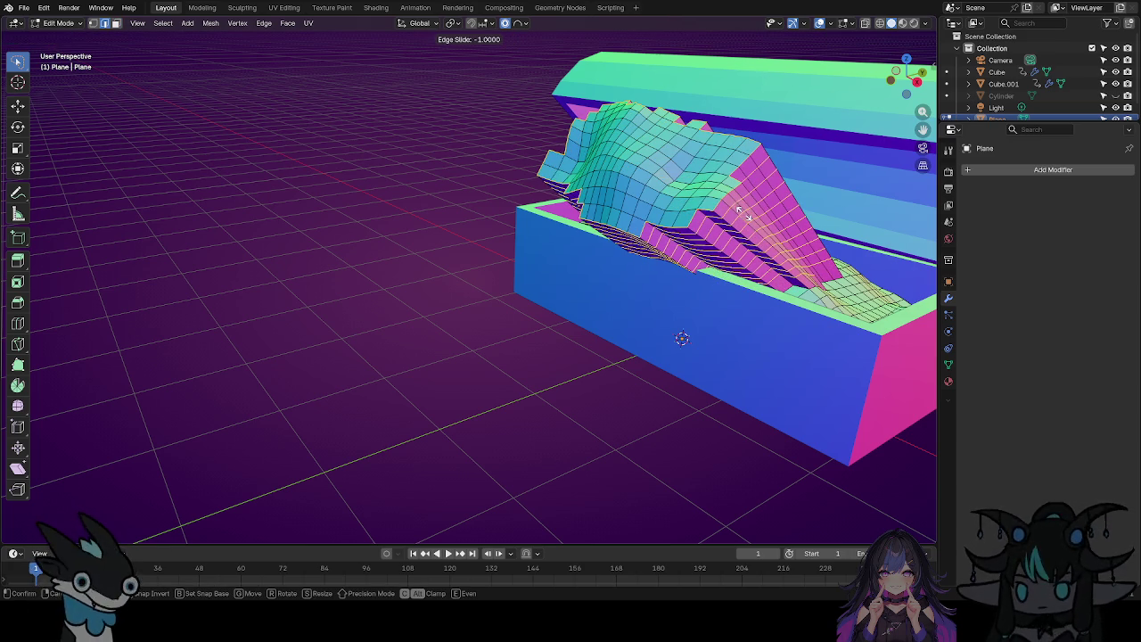
click(754, 216)
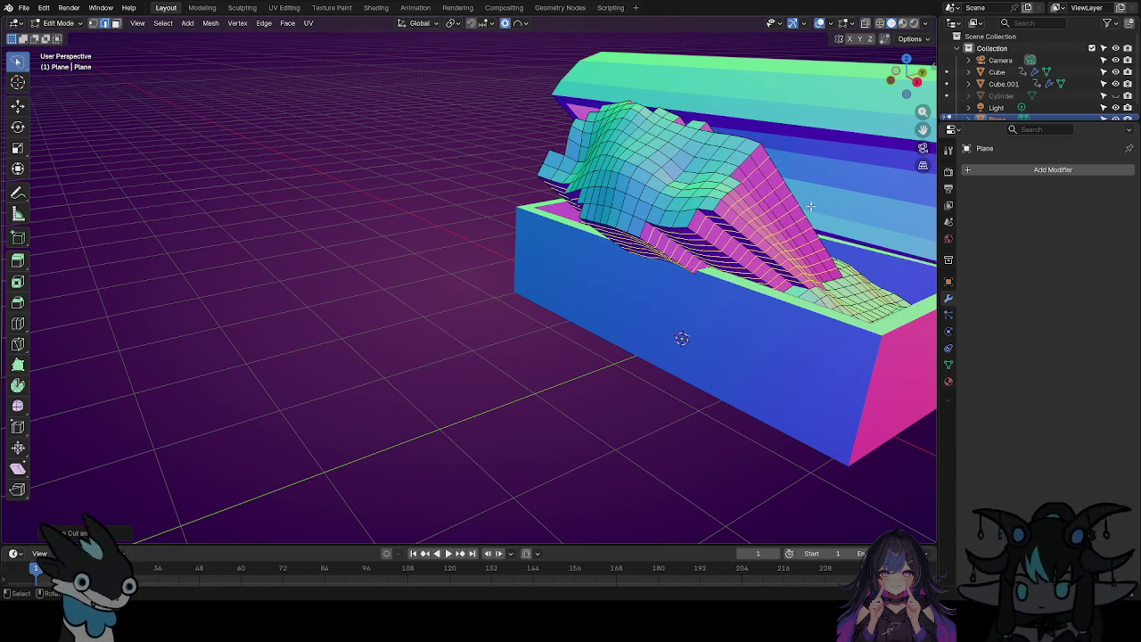
Inspect the denser fan and switch the tongue mesh to Sculpt Mode.
scroll(802, 208, up, 3)
scroll(807, 214, up, 2)
mouse_move(838, 229)
middle_down()
mouse_move(753, 253)
mouse_move(744, 244)
mouse_move(789, 264)
mouse_move(759, 238)
mouse_move(751, 269)
mouse_move(772, 288)
mouse_move(789, 280)
middle_up()
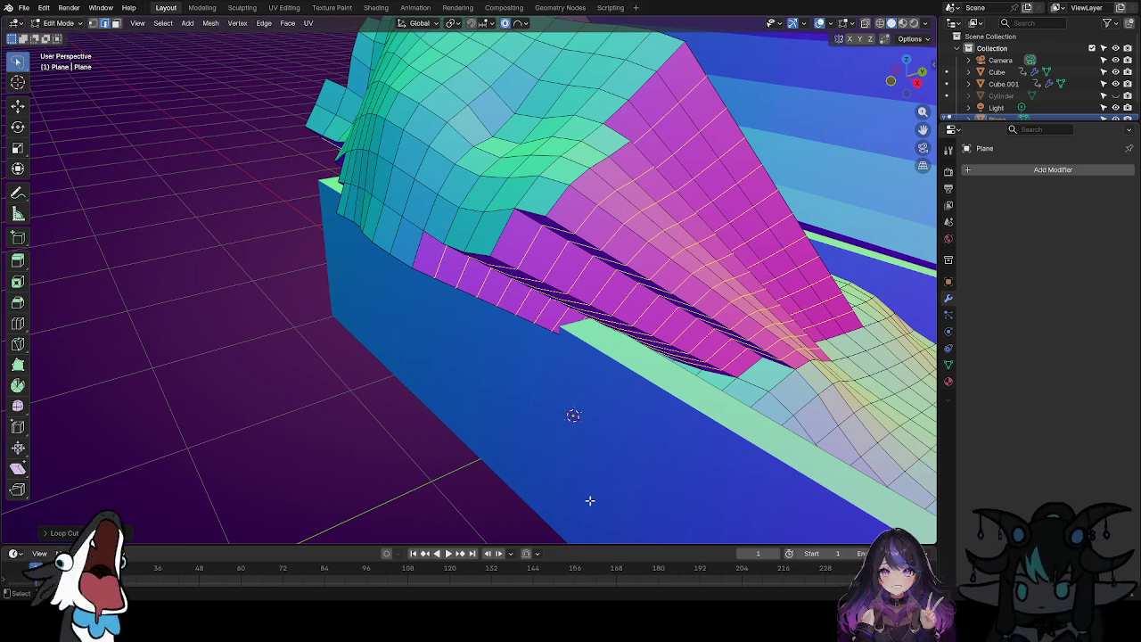
middle_drag(590, 500, 617, 472)
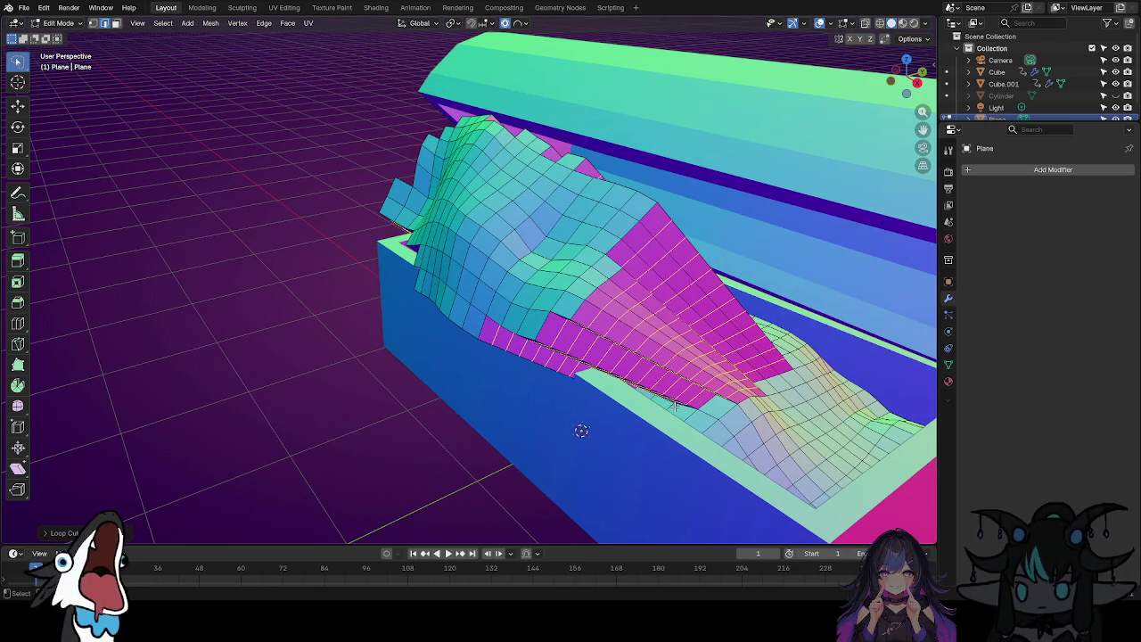
scroll(675, 405, down, 5)
scroll(280, 386, up, 5)
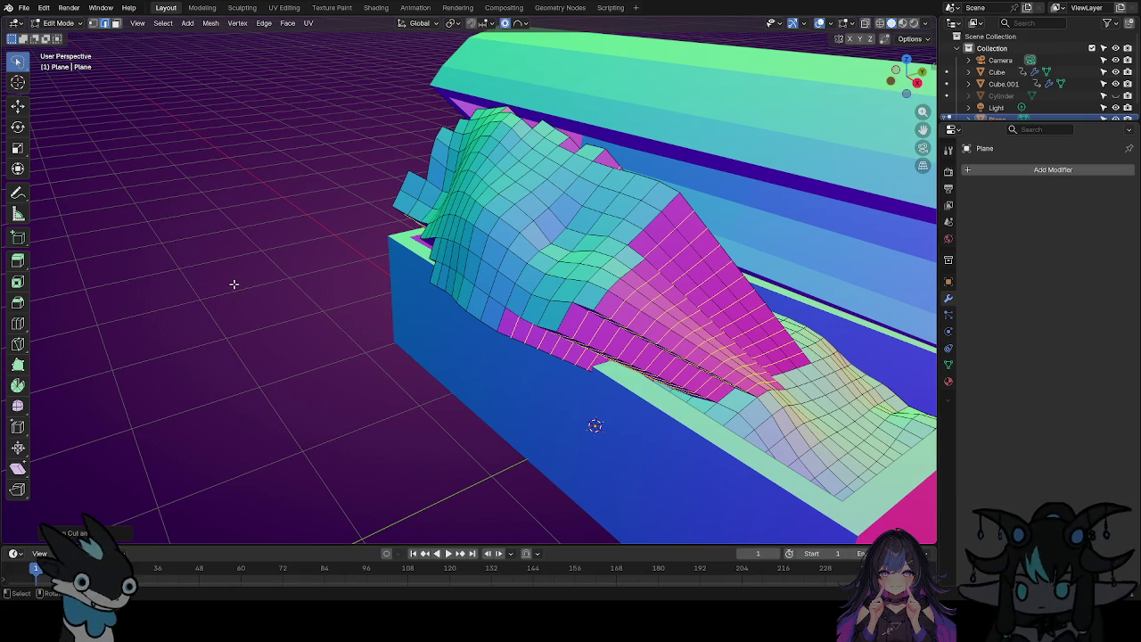
key(ctrl+Tab)
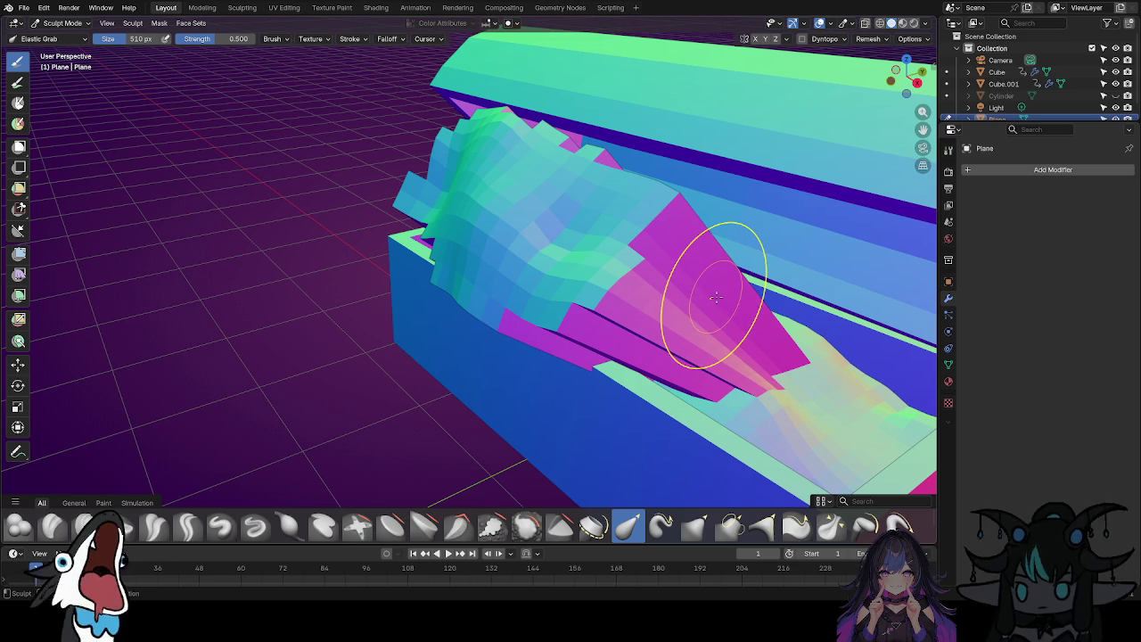
Elastic Grab the pink tongue down-left, lift its surface, and reshape the lower fold.
mouse_move(716, 297)
mouse_down()
mouse_move(601, 333)
mouse_move(714, 351)
mouse_move(612, 234)
mouse_move(713, 293)
mouse_move(764, 357)
mouse_move(803, 369)
mouse_move(767, 370)
mouse_move(612, 420)
mouse_move(588, 345)
mouse_move(571, 359)
mouse_move(490, 321)
mouse_move(468, 283)
mouse_move(420, 331)
mouse_up()
mouse_move(408, 357)
shift+middle_down()
mouse_move(597, 406)
mouse_move(714, 369)
shift+middle_up()
drag(751, 356, 764, 280)
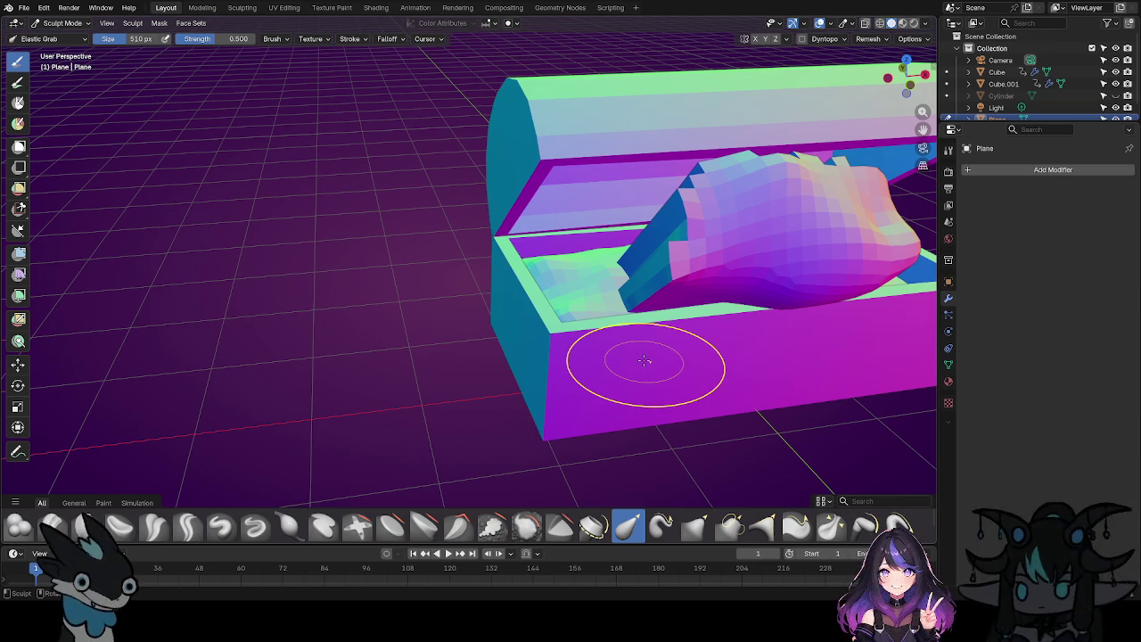
drag(637, 320, 676, 221)
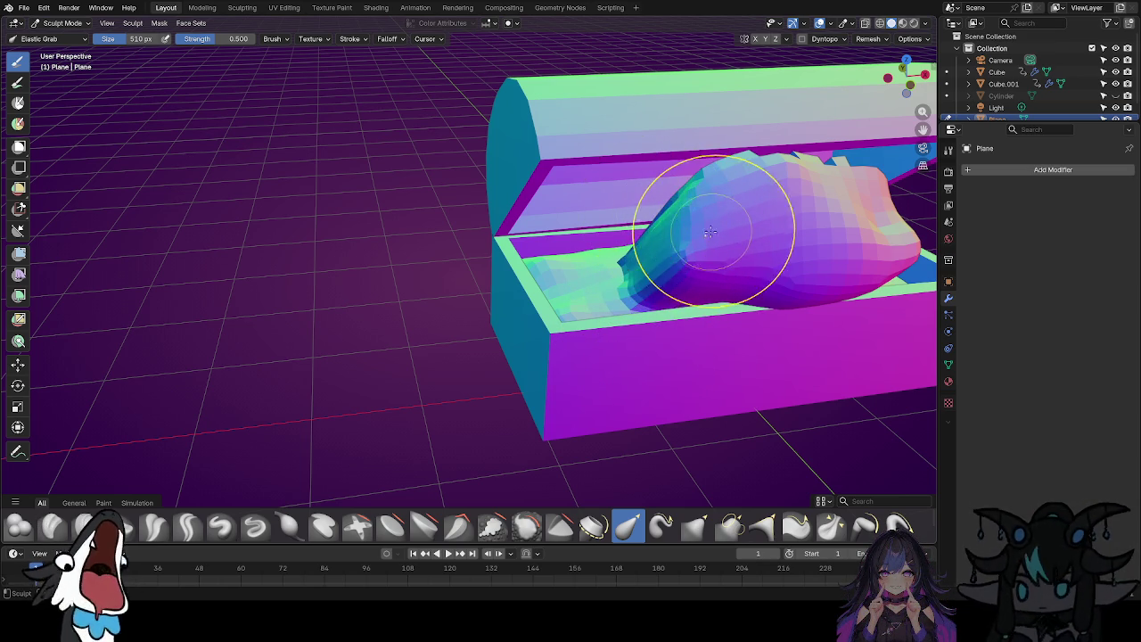
scroll(805, 221, up, 2)
middle_drag(805, 221, 739, 298)
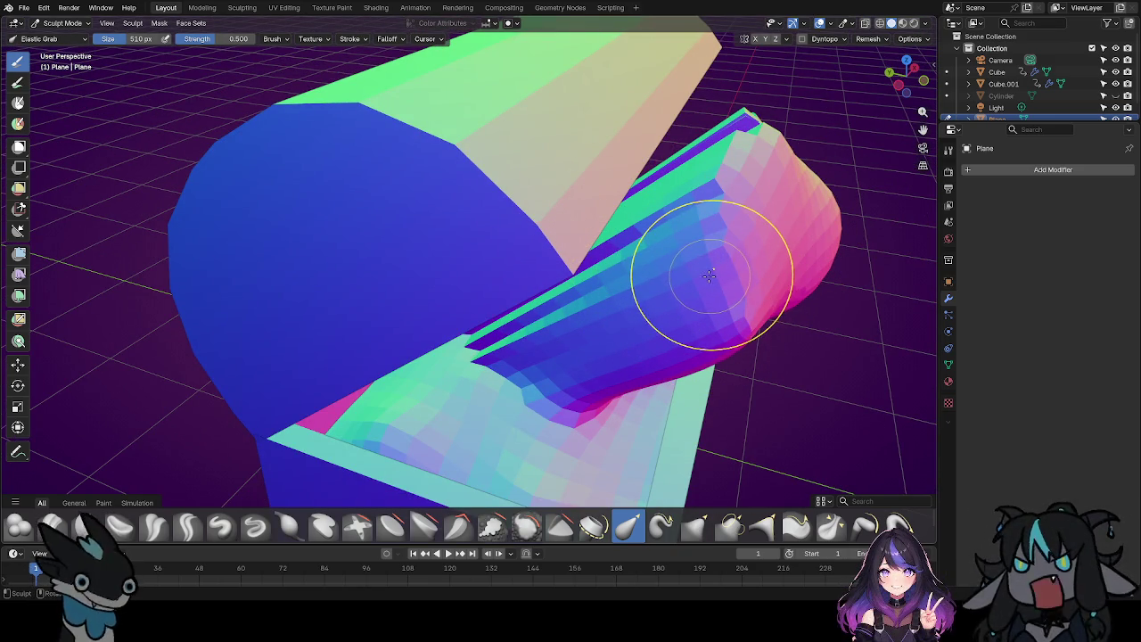
scroll(713, 290, up, 2)
mouse_move(708, 279)
mouse_down()
mouse_move(478, 345)
mouse_move(555, 196)
mouse_move(691, 130)
mouse_move(651, 175)
mouse_up()
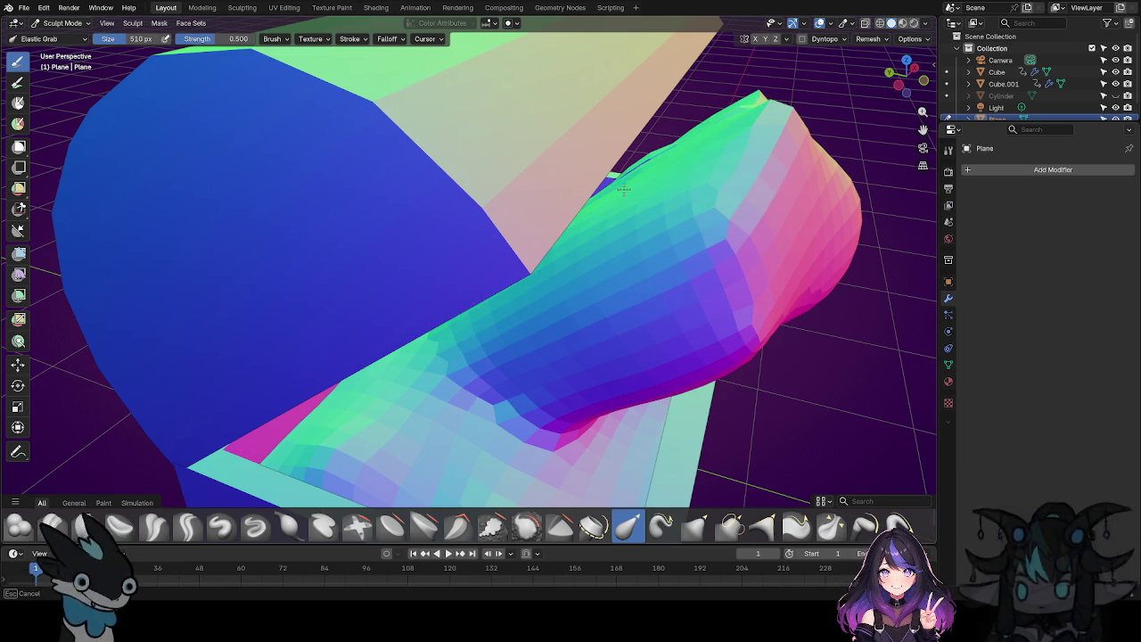
drag(447, 381, 500, 403)
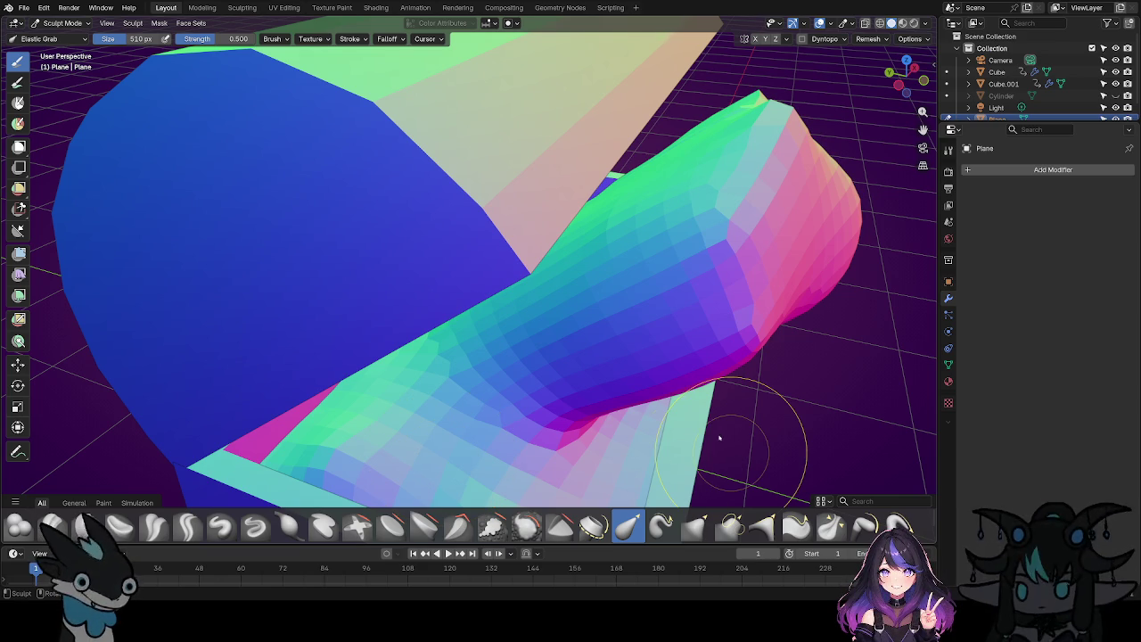
Save the Mimic chest file and pull the tongue's side bulge up-left.
key(ctrl+s)
mouse_move(841, 306)
middle_down()
mouse_move(810, 302)
mouse_move(704, 369)
mouse_move(805, 293)
mouse_move(687, 331)
mouse_move(551, 413)
middle_up()
mouse_move(726, 331)
middle_down()
mouse_move(599, 331)
mouse_move(796, 313)
middle_up()
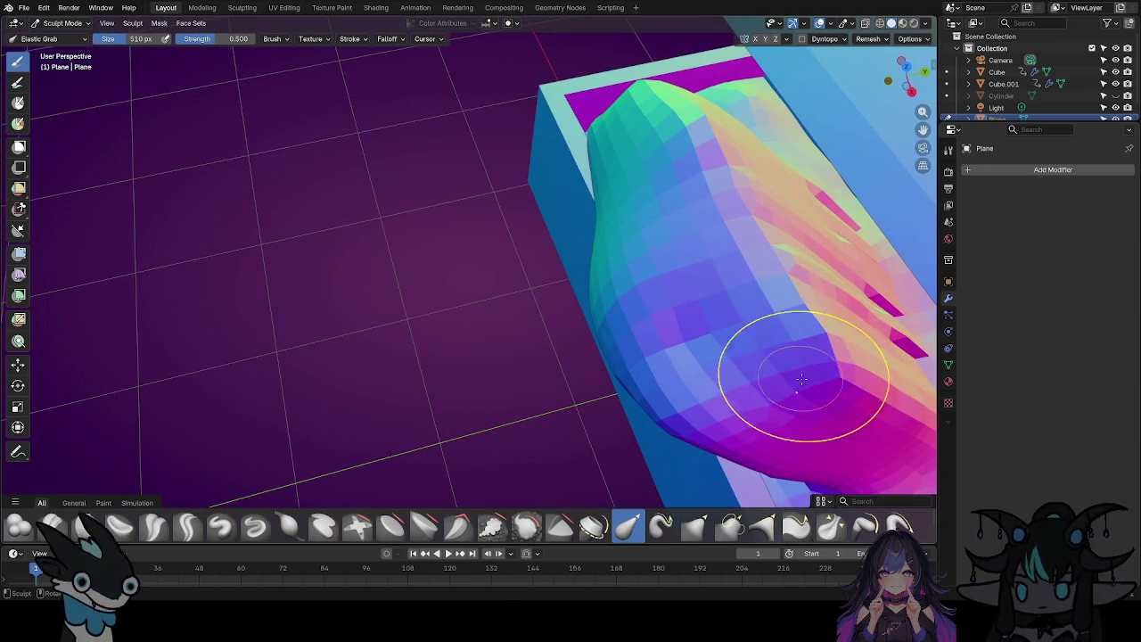
drag(913, 359, 850, 293)
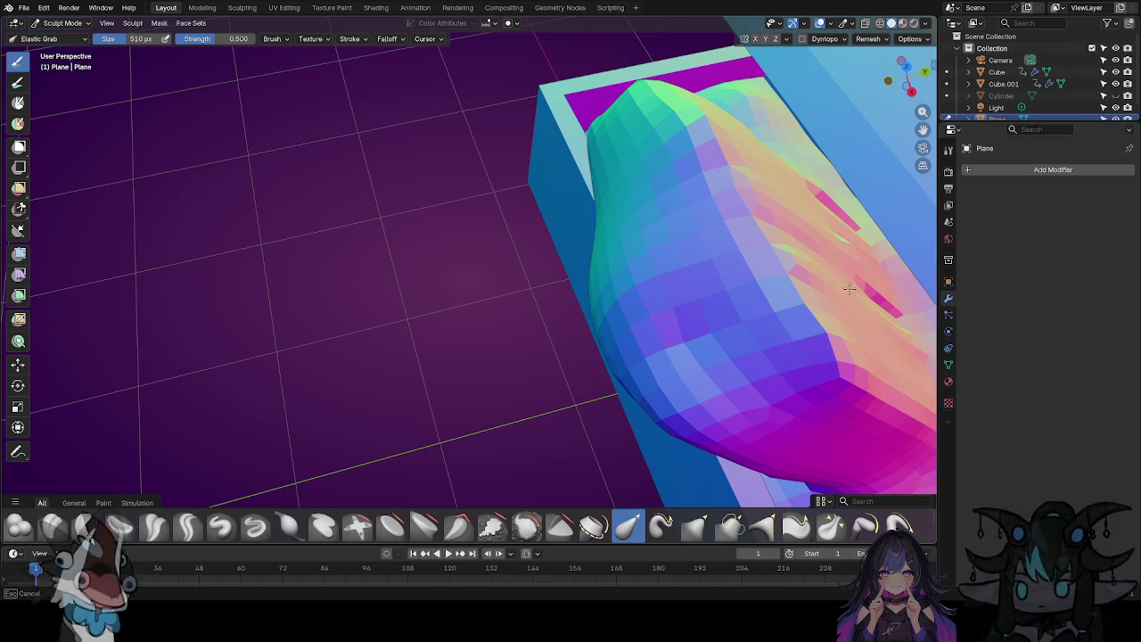
drag(902, 334, 757, 233)
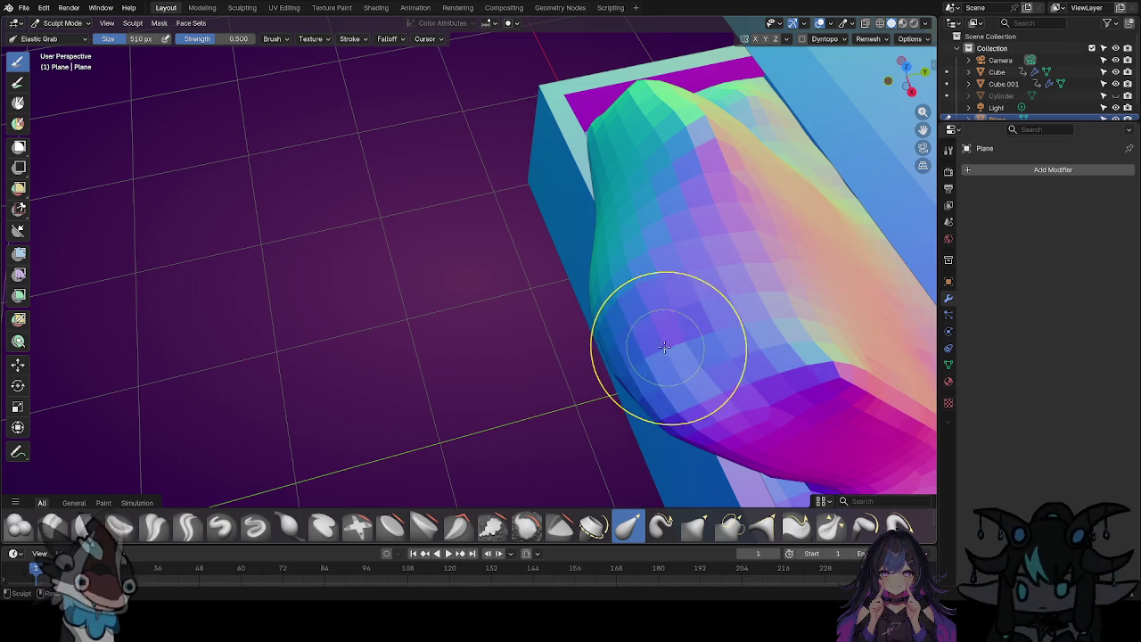
mouse_move(580, 339)
middle_down()
mouse_move(689, 260)
mouse_move(862, 232)
mouse_move(709, 339)
mouse_move(712, 330)
middle_up()
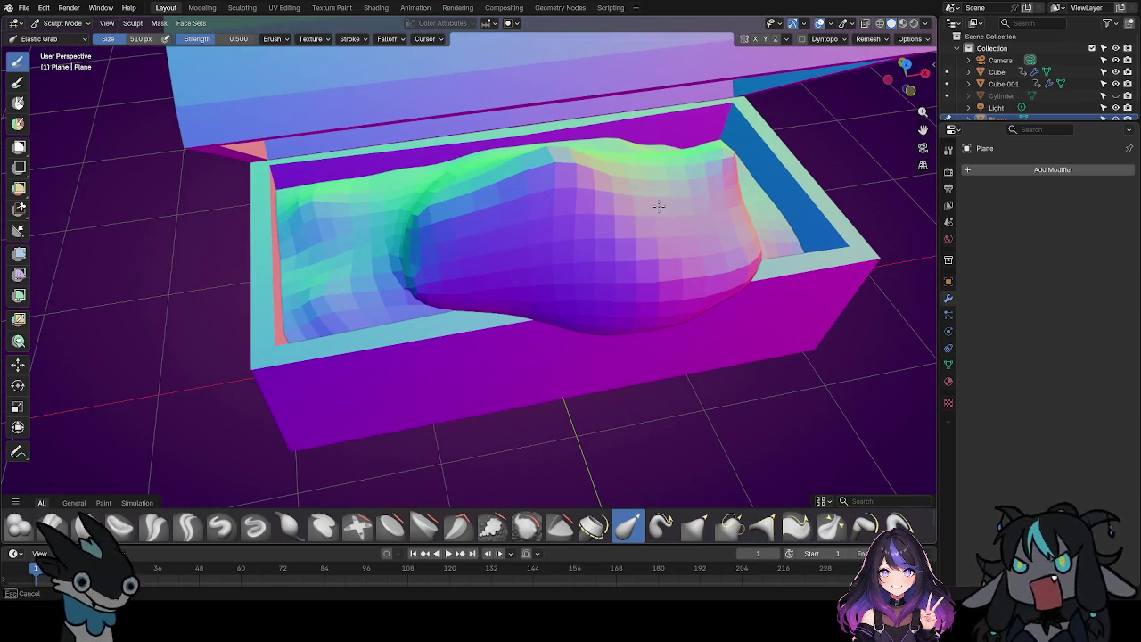
drag(687, 201, 691, 198)
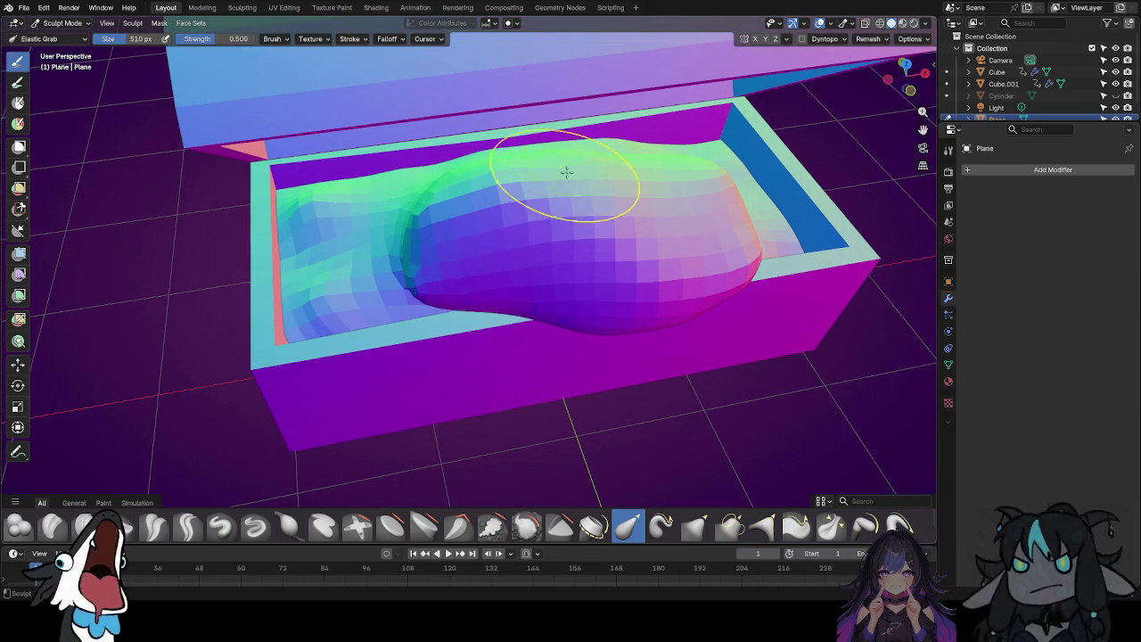
Reshape the tongue tube, shifting its lower part down-left.
middle_drag(655, 407, 754, 360)
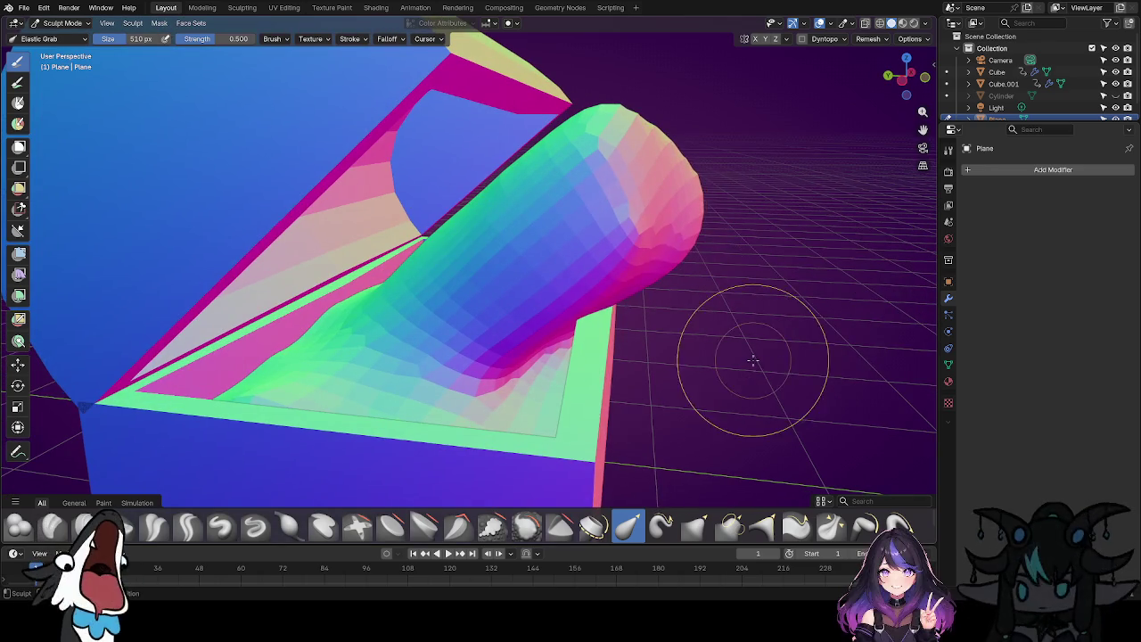
drag(638, 250, 566, 282)
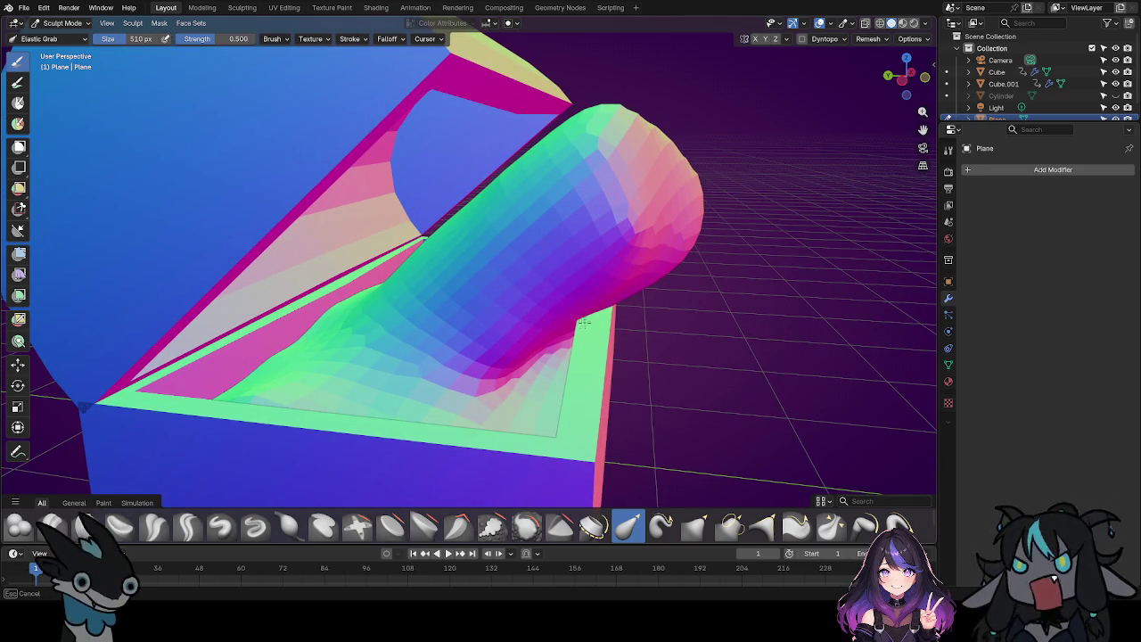
mouse_move(581, 323)
mouse_down()
mouse_move(457, 399)
mouse_move(419, 297)
mouse_up()
drag(510, 245, 604, 213)
mouse_move(713, 224)
middle_down()
mouse_move(662, 271)
mouse_move(637, 233)
middle_up()
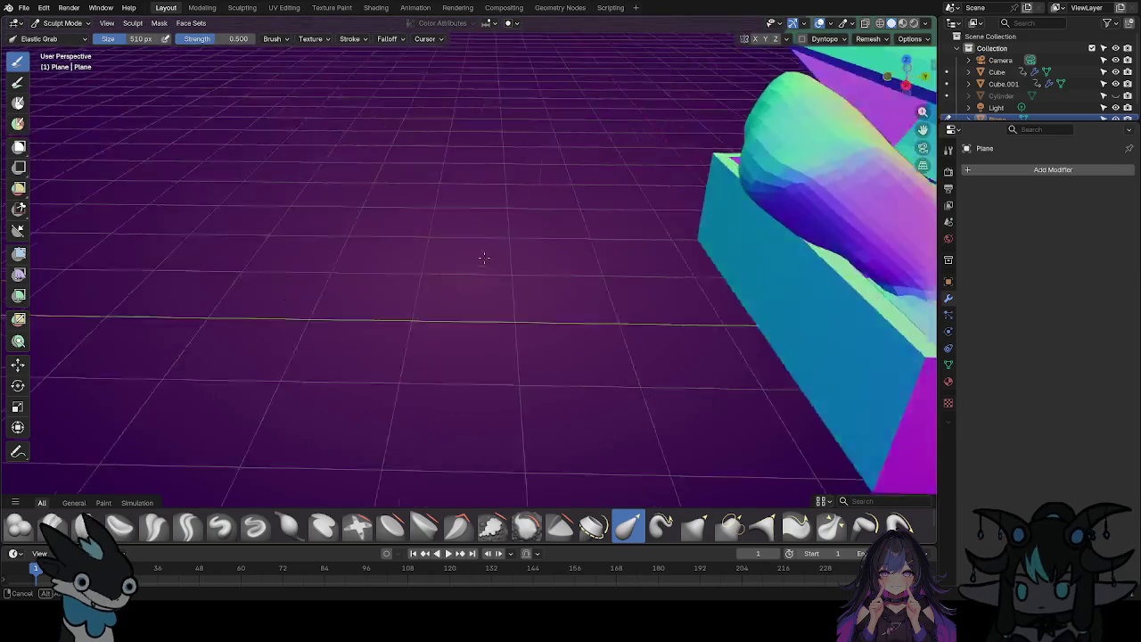
scroll(636, 232, up, 1)
scroll(527, 365, up, 2)
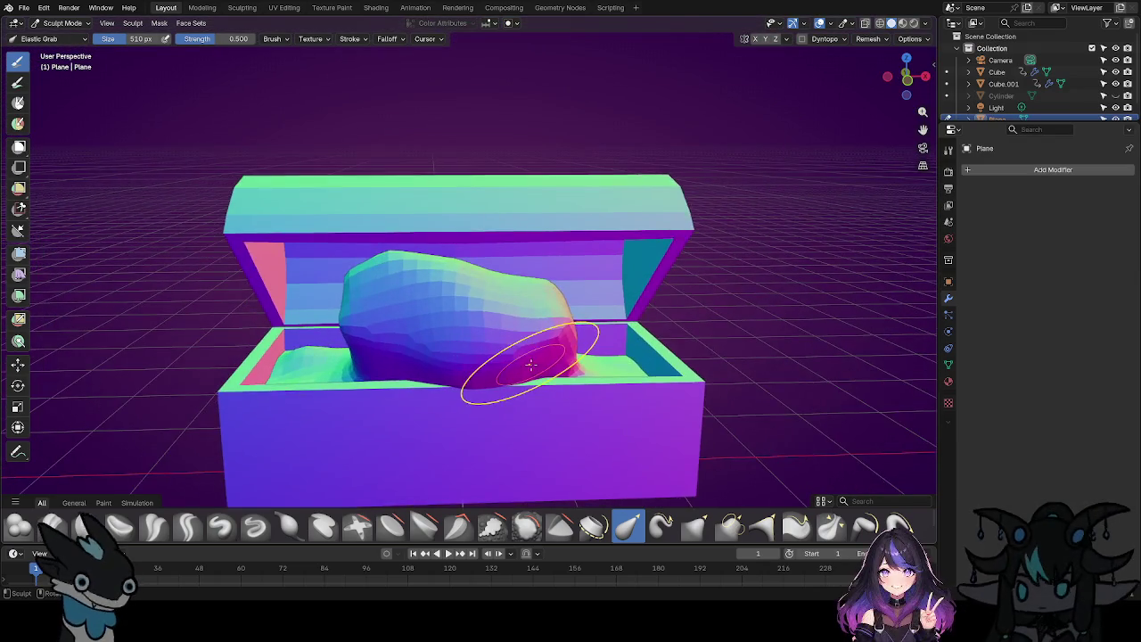
scroll(530, 365, up, 4)
Flatten the tongue's top, push its tip right, then drag it down over the chest front.
mouse_move(606, 305)
middle_down()
mouse_move(561, 322)
mouse_move(533, 315)
middle_up()
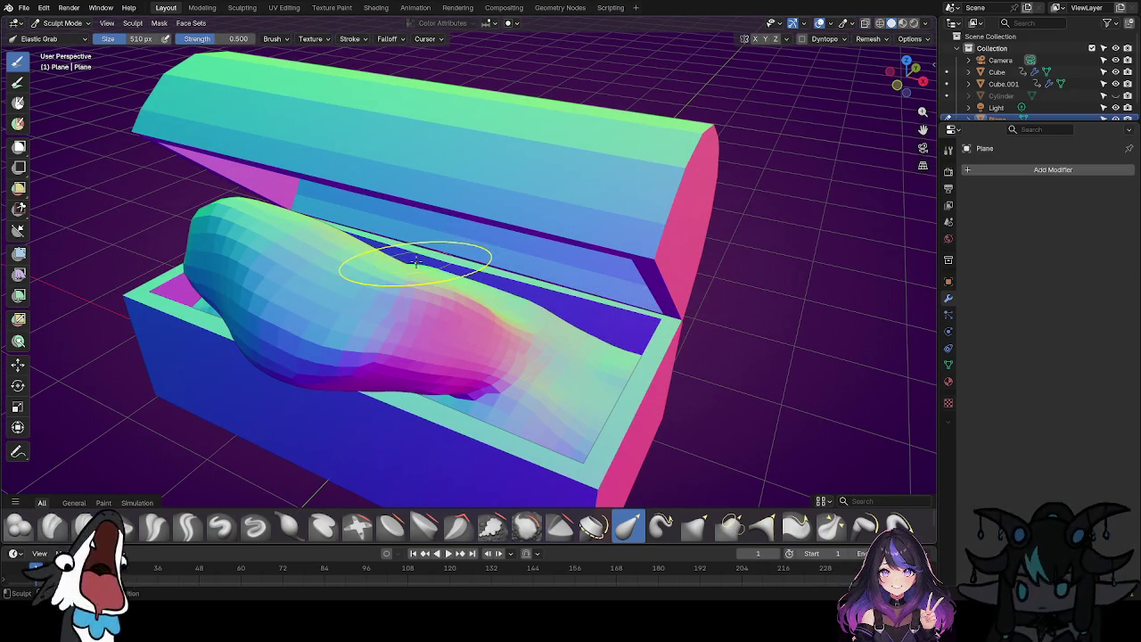
middle_drag(268, 347, 416, 329)
drag(373, 259, 538, 206)
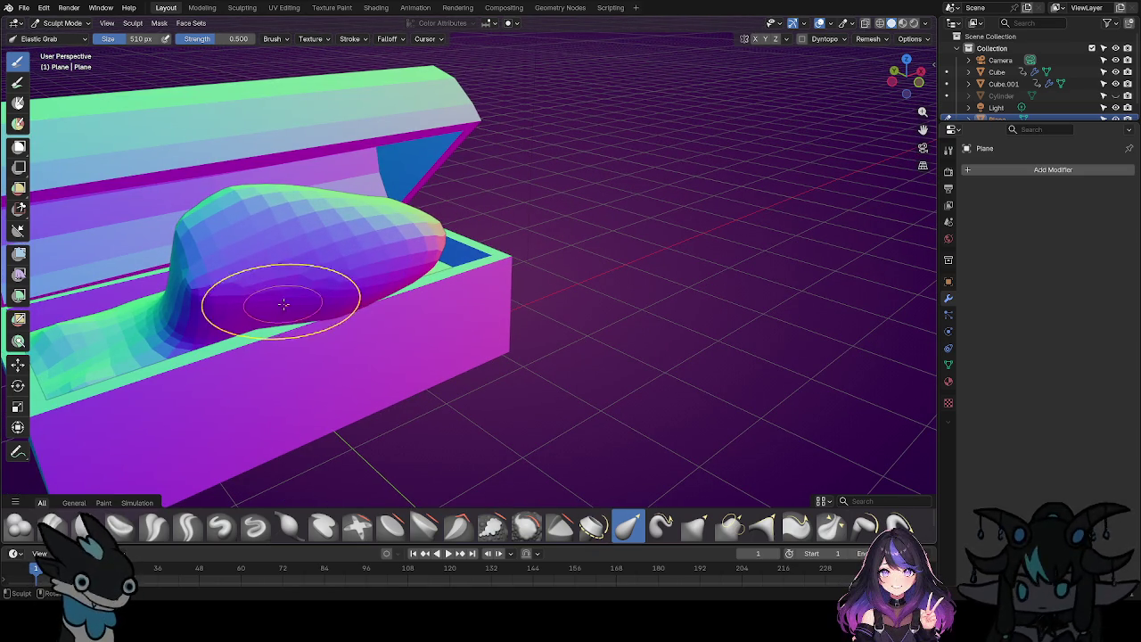
drag(284, 305, 354, 231)
mouse_move(255, 191)
mouse_down()
mouse_move(370, 259)
mouse_move(548, 259)
mouse_up()
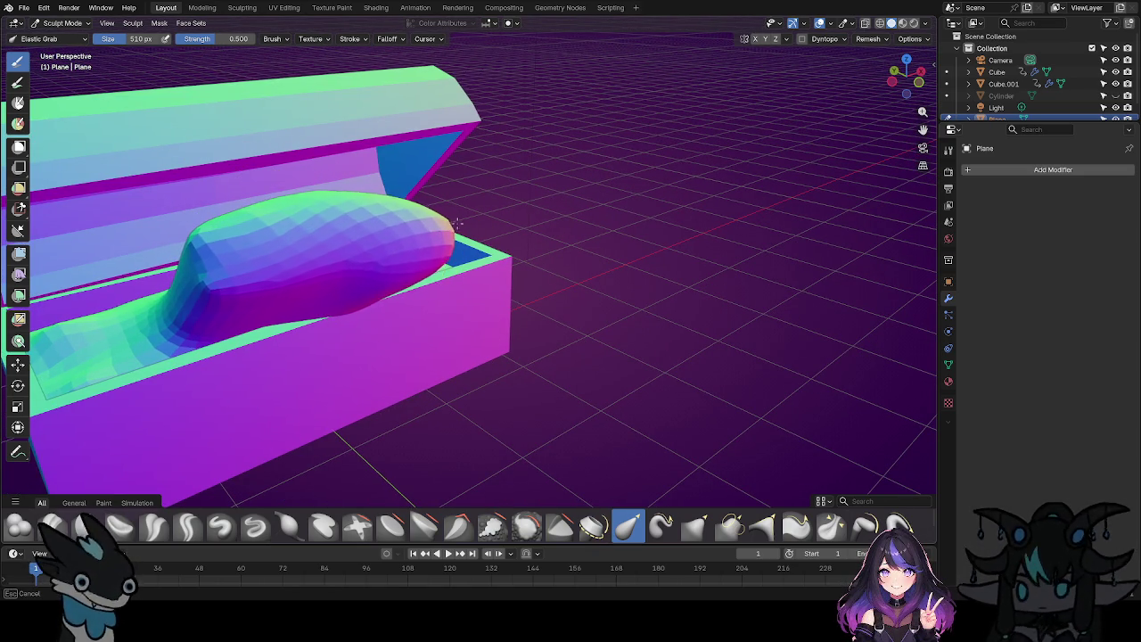
drag(417, 239, 543, 243)
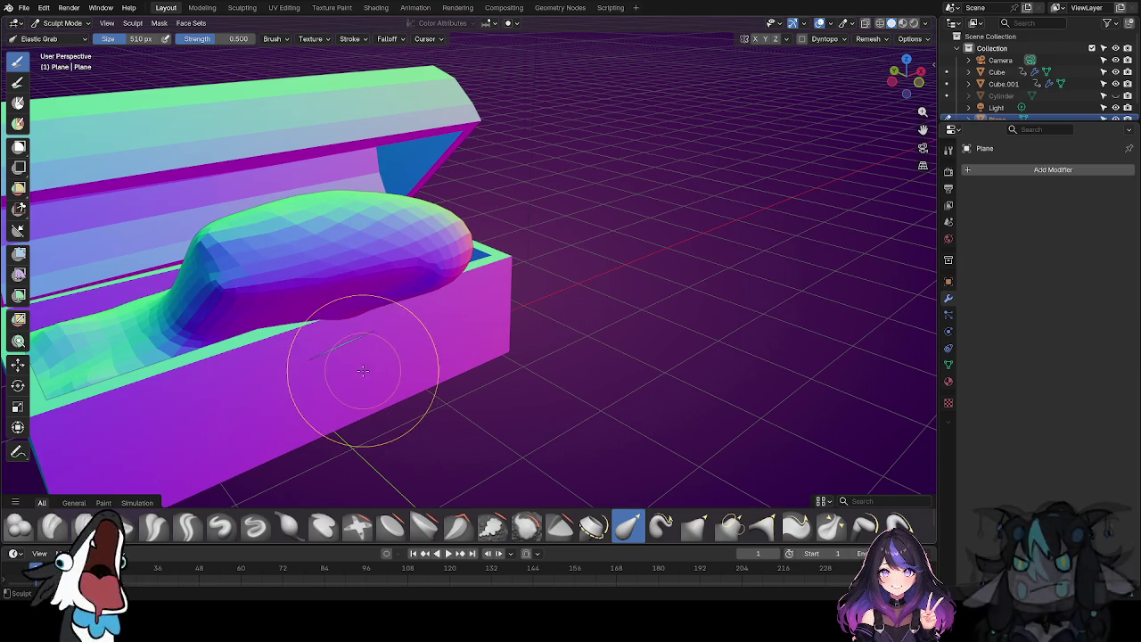
drag(342, 363, 342, 361)
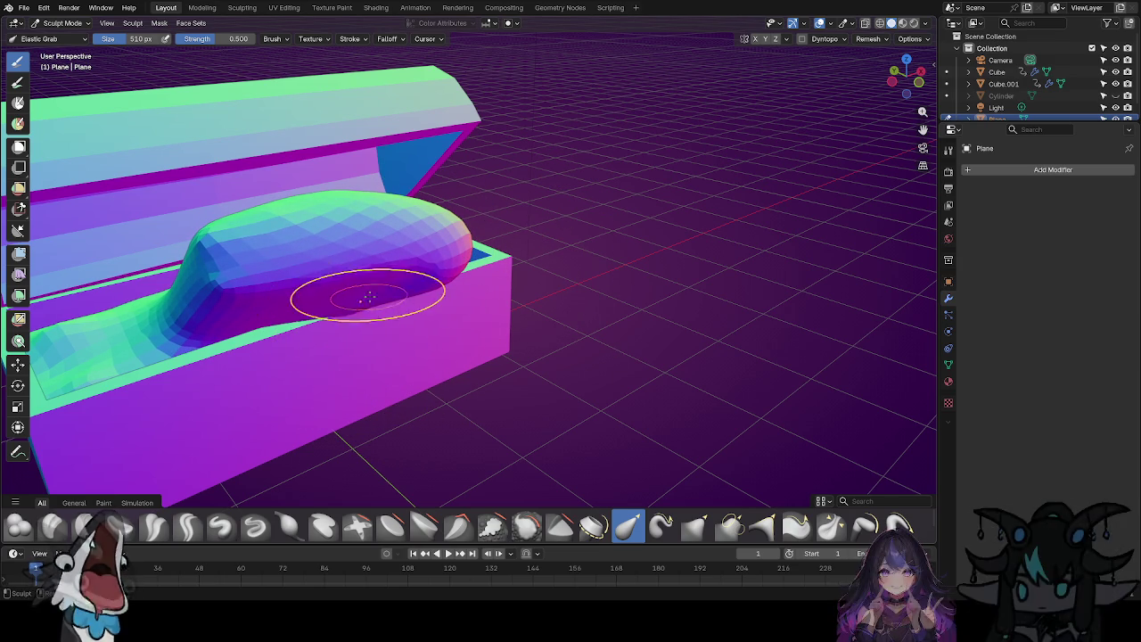
scroll(359, 285, down, 3)
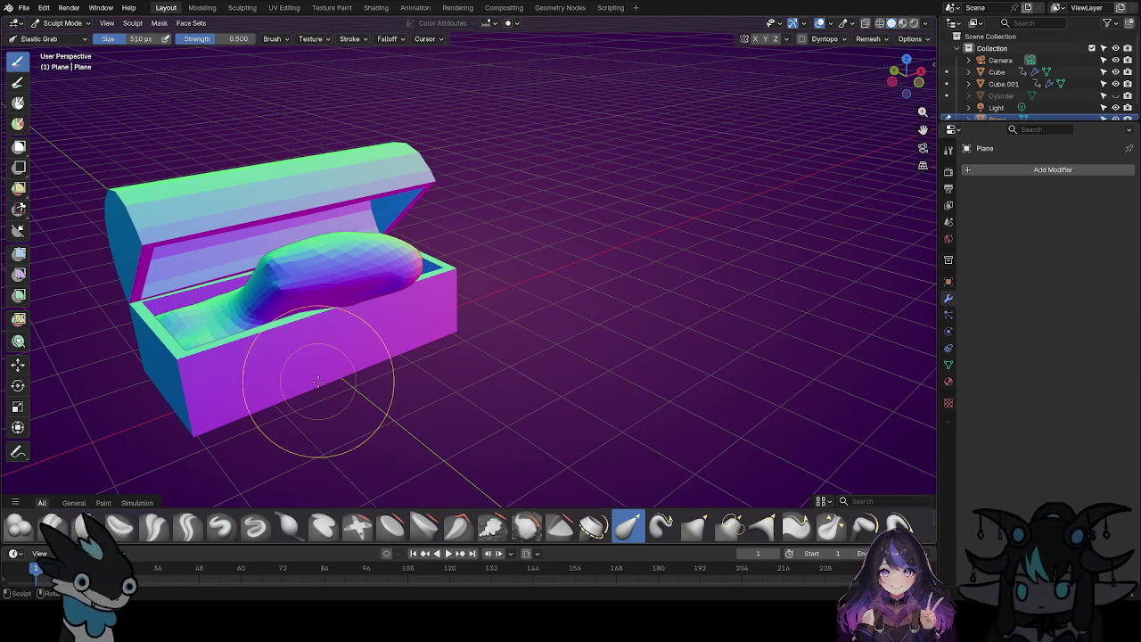
middle_drag(398, 239, 423, 227)
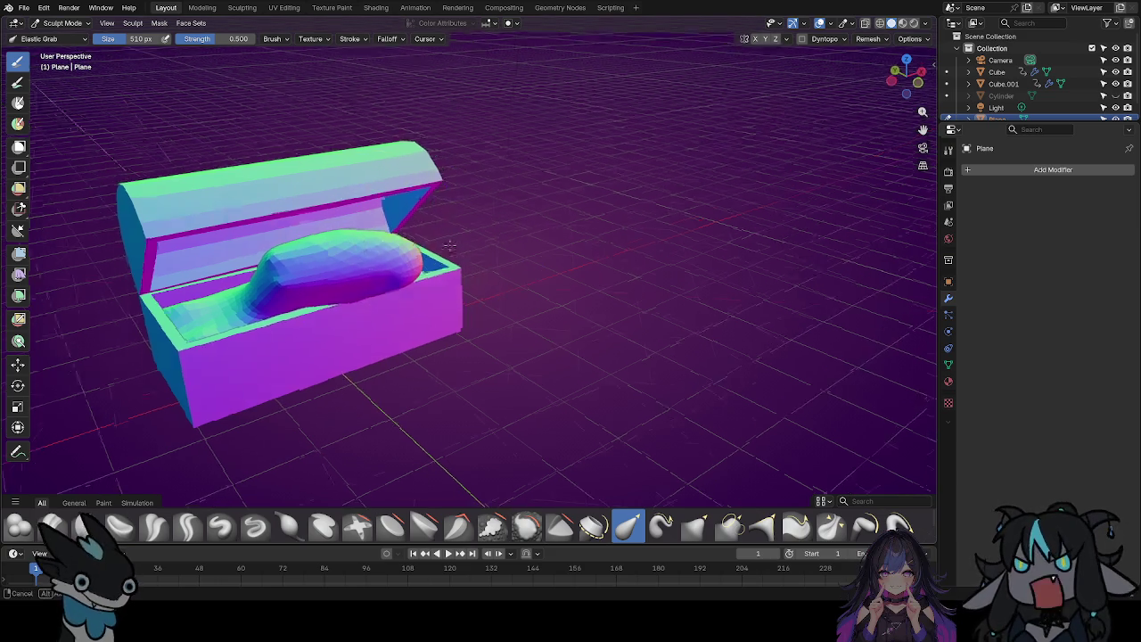
drag(424, 227, 408, 312)
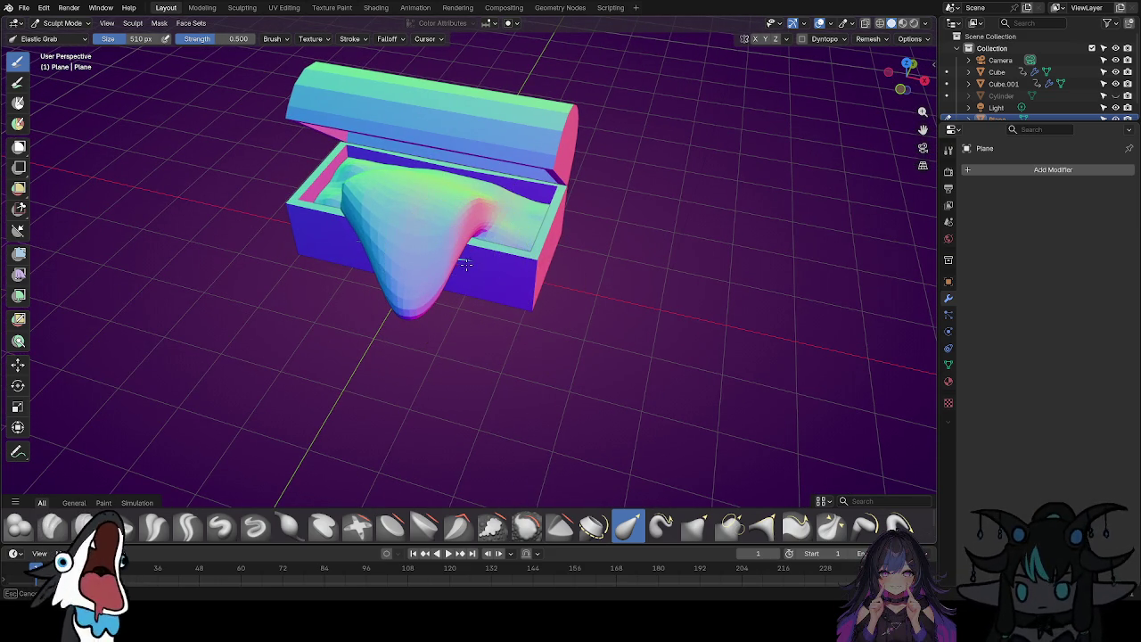
Move in close and sculpt away the thin sliver under the tongue.
middle_drag(420, 382, 305, 482)
scroll(305, 482, up, 3)
mouse_move(239, 360)
mouse_down()
mouse_move(209, 363)
mouse_move(329, 420)
mouse_up()
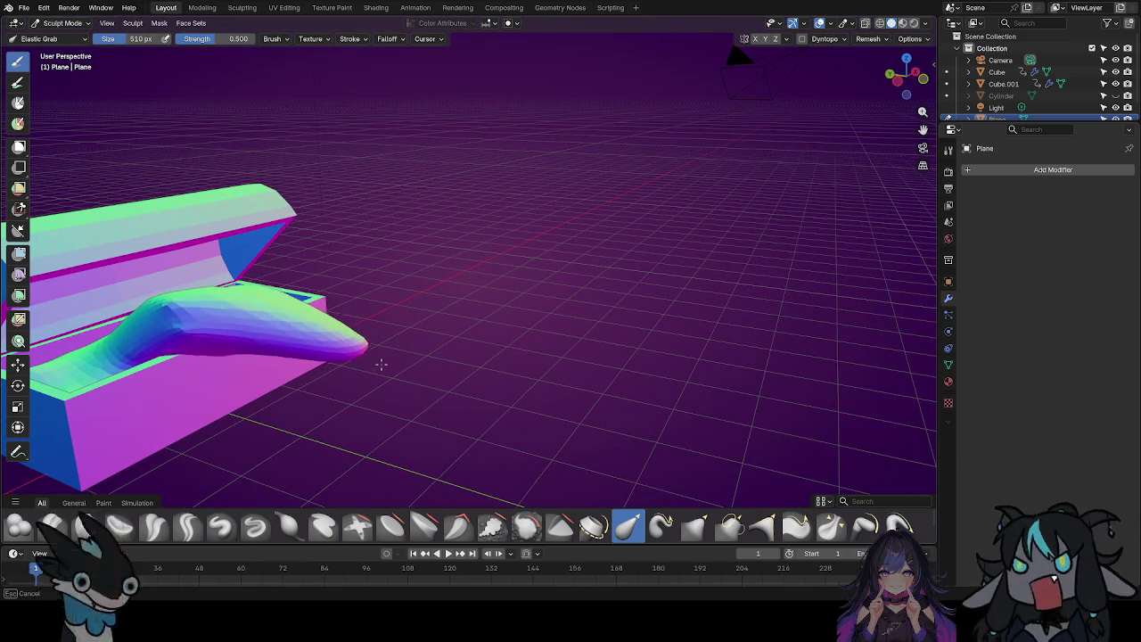
drag(264, 369, 264, 369)
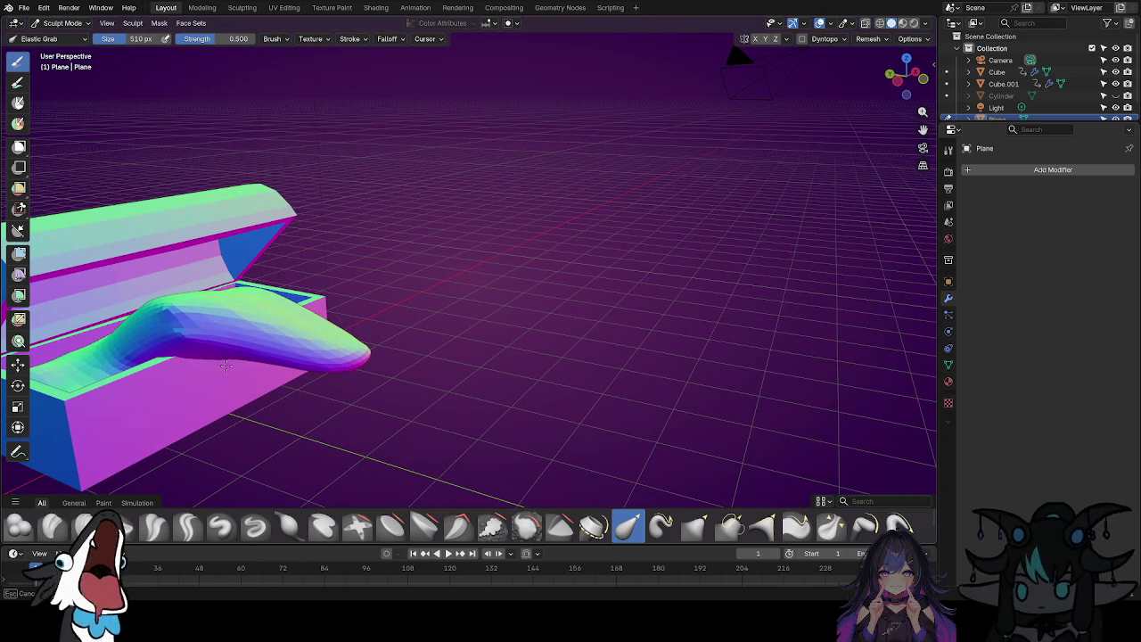
mouse_move(331, 356)
middle_down()
mouse_move(453, 339)
mouse_move(257, 358)
mouse_move(395, 420)
middle_up()
scroll(395, 412, up, 2)
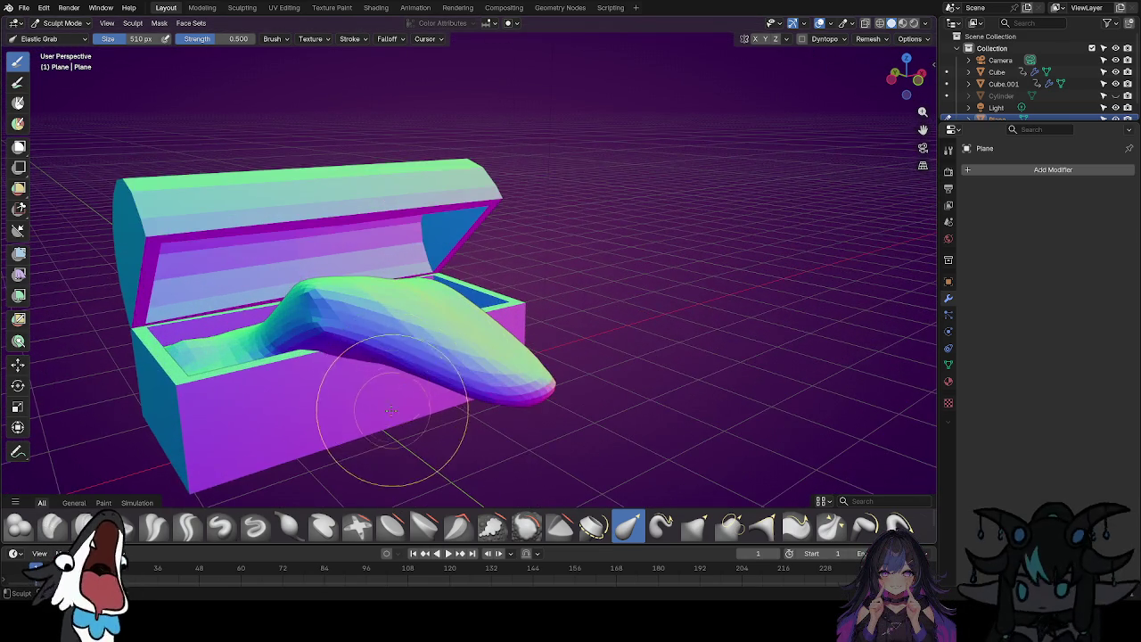
scroll(318, 312, up, 3)
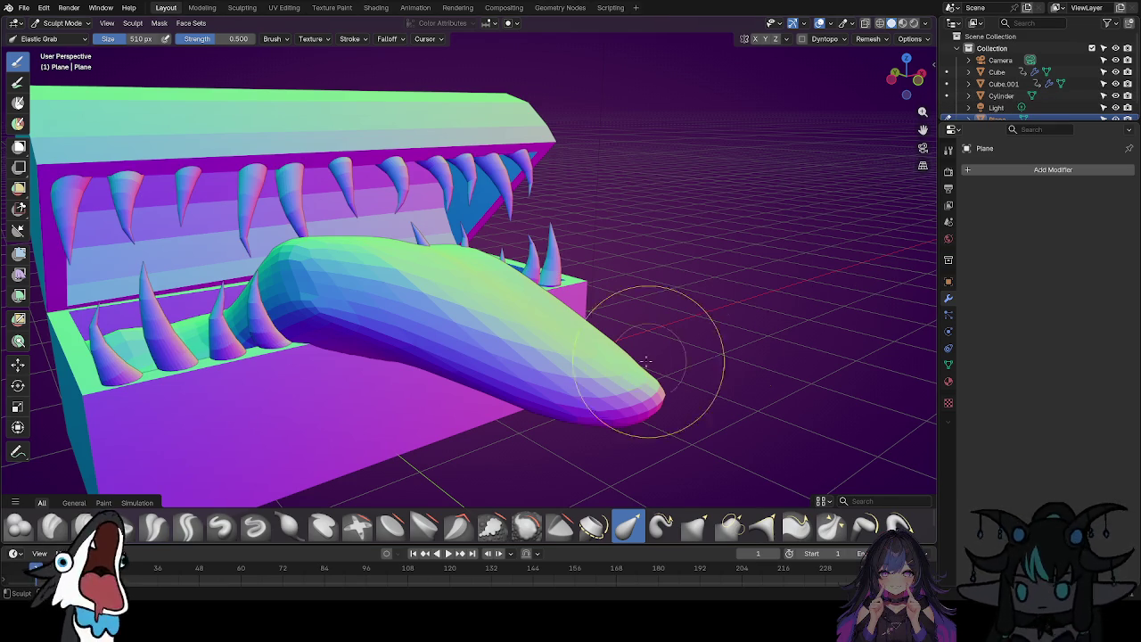
Pull the tongue's right side leftward and its middle down-left.
scroll(411, 408, down, 2)
middle_drag(423, 408, 393, 430)
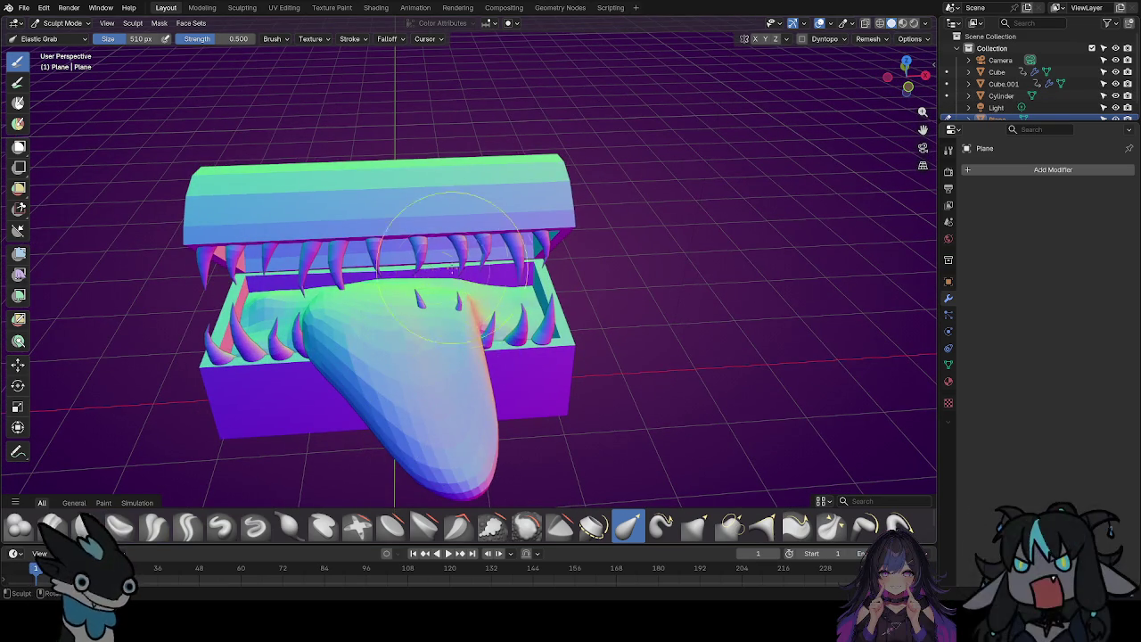
scroll(386, 496, up, 1)
mouse_move(399, 380)
middle_down()
mouse_move(221, 335)
mouse_move(505, 294)
middle_up()
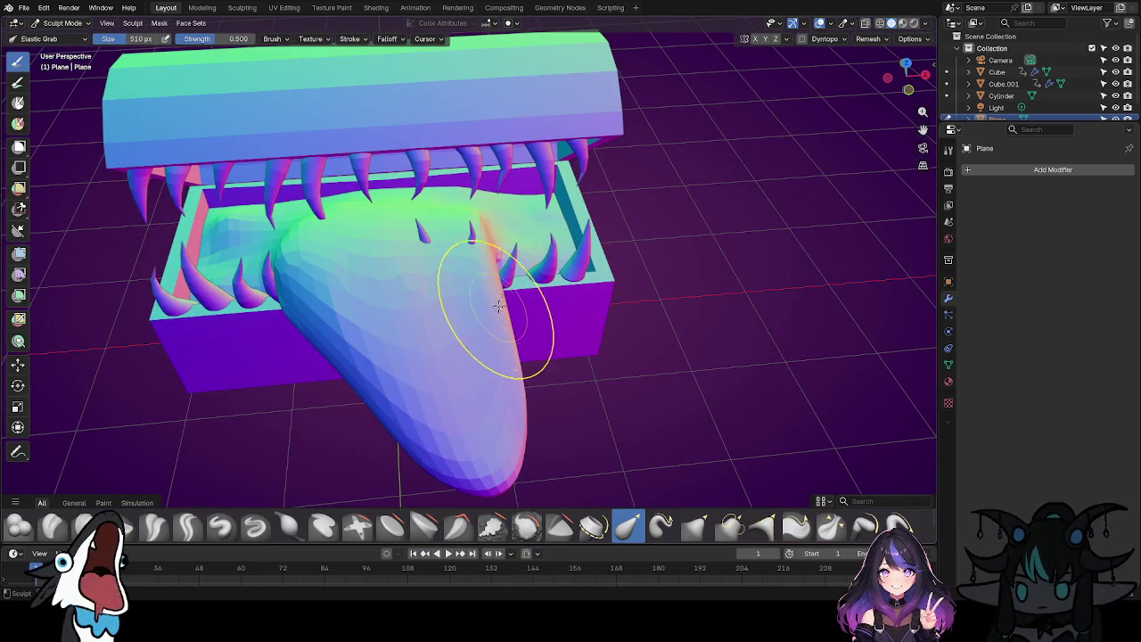
drag(498, 307, 438, 322)
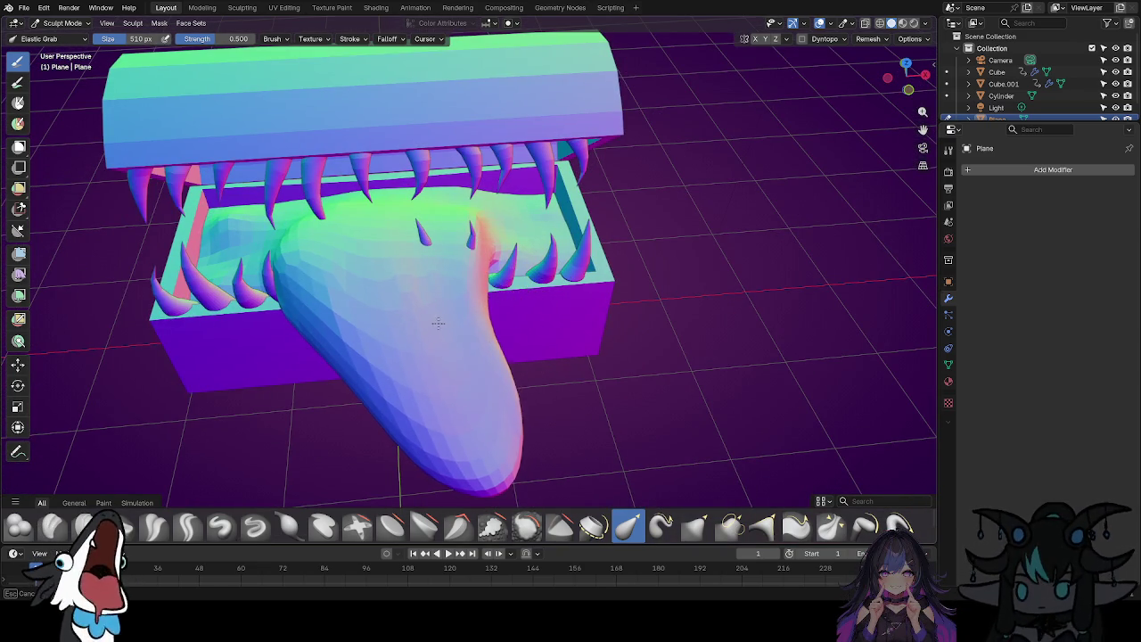
drag(484, 287, 419, 296)
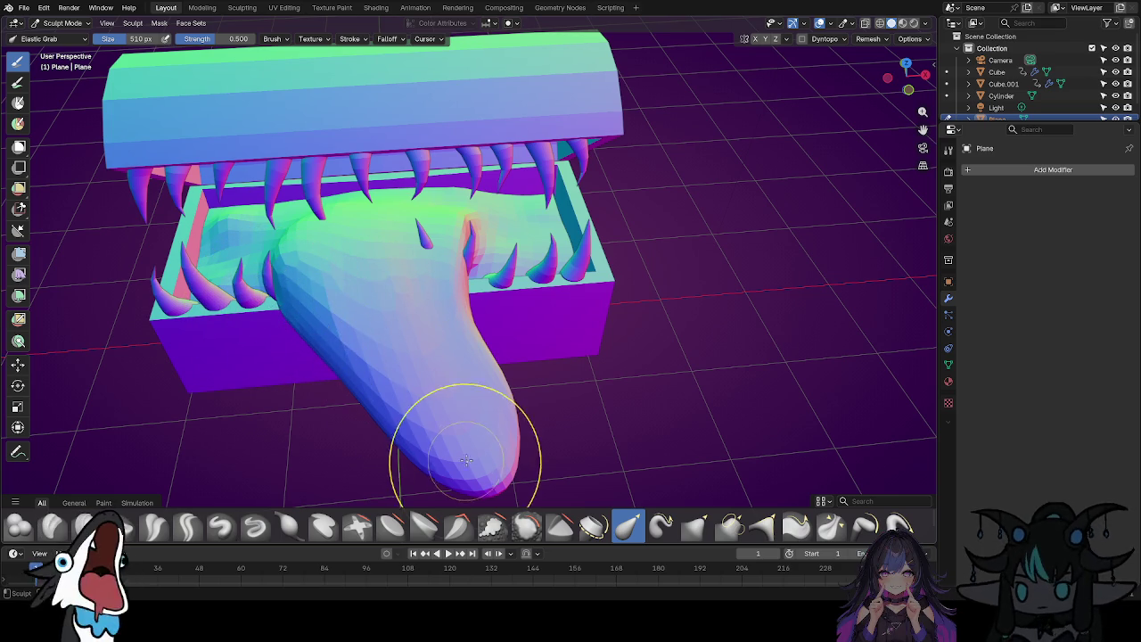
drag(401, 330, 375, 361)
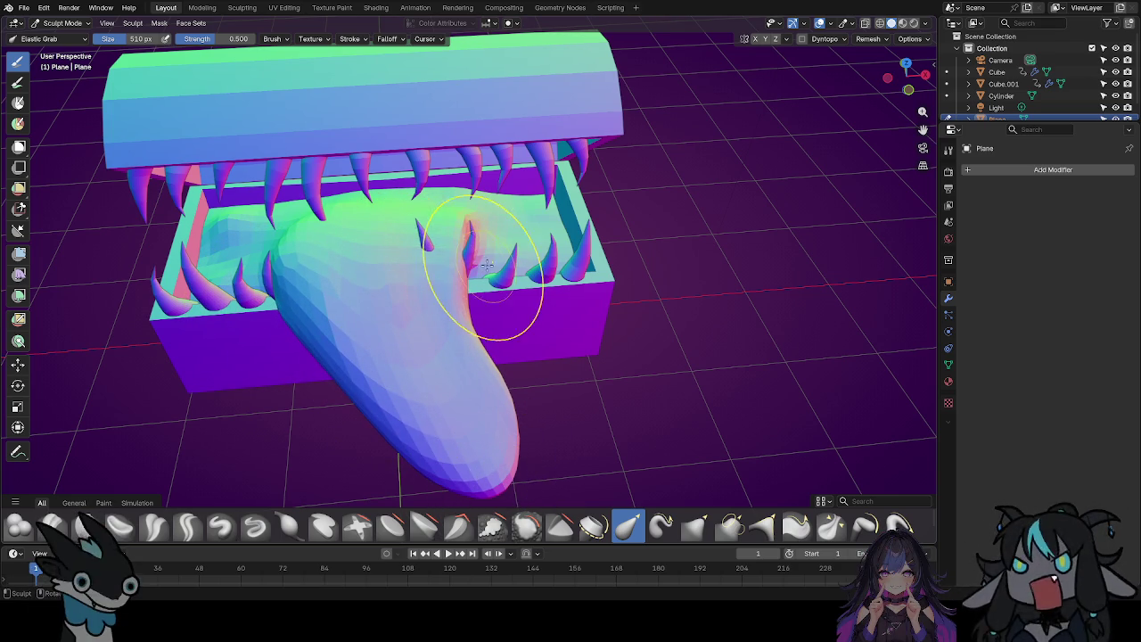
Stretch the tongue tip outward so it droops over the chest front.
mouse_move(356, 383)
middle_down()
mouse_move(853, 377)
mouse_move(395, 255)
middle_up()
middle_drag(356, 376, 383, 311)
drag(368, 277, 342, 170)
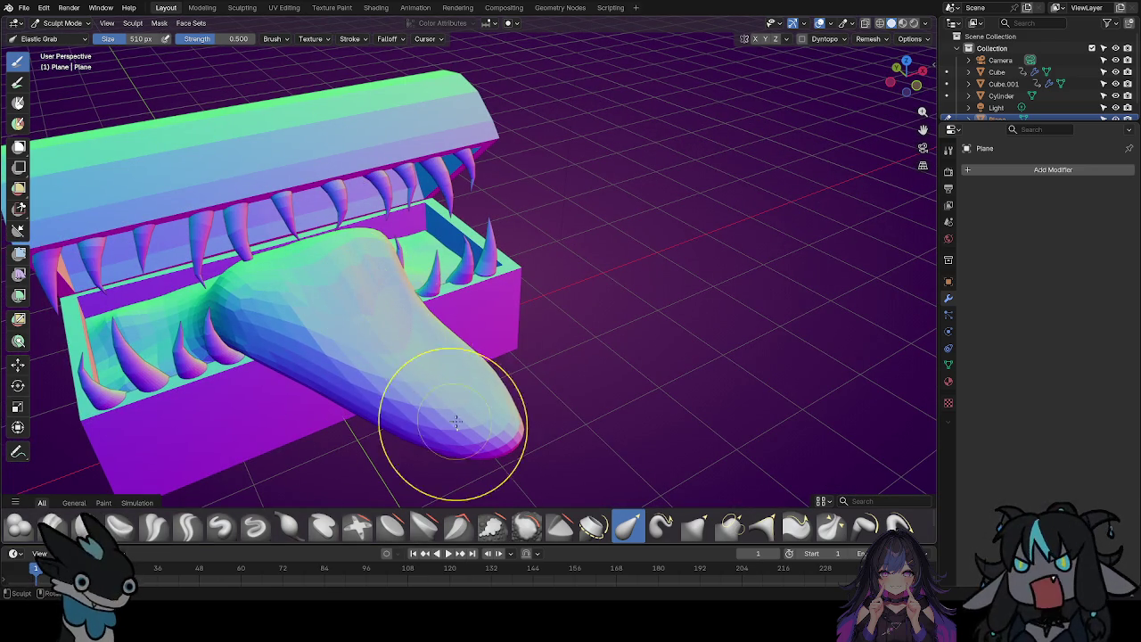
middle_drag(612, 374, 530, 362)
mouse_move(529, 362)
mouse_down()
mouse_move(544, 369)
mouse_move(522, 379)
mouse_move(550, 276)
mouse_up()
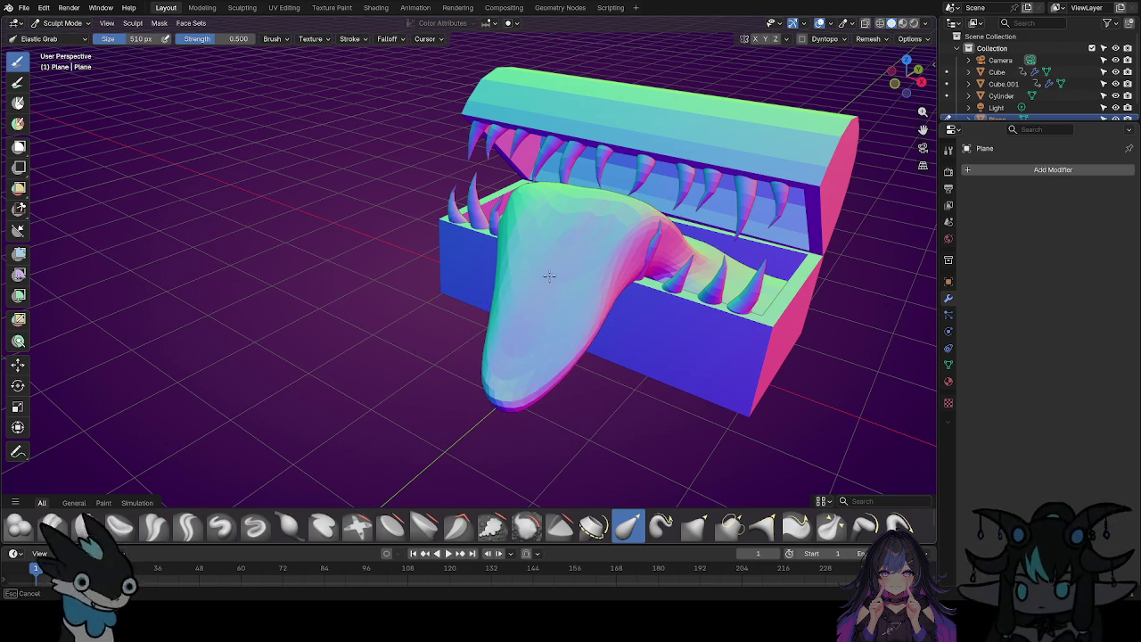
drag(530, 328, 527, 335)
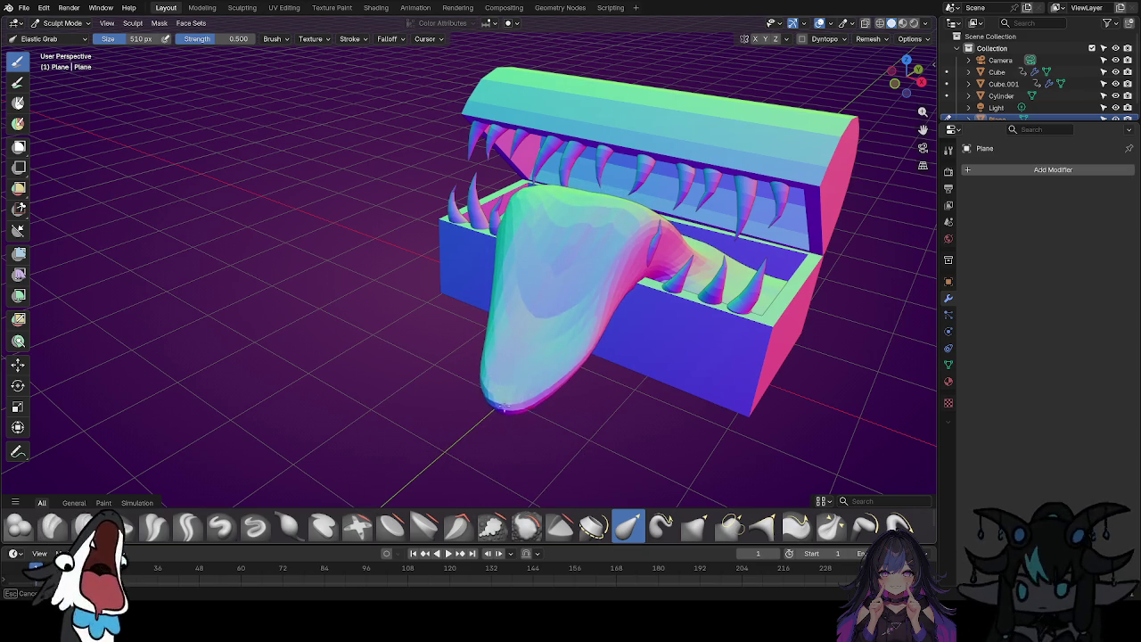
middle_drag(349, 485, 438, 407)
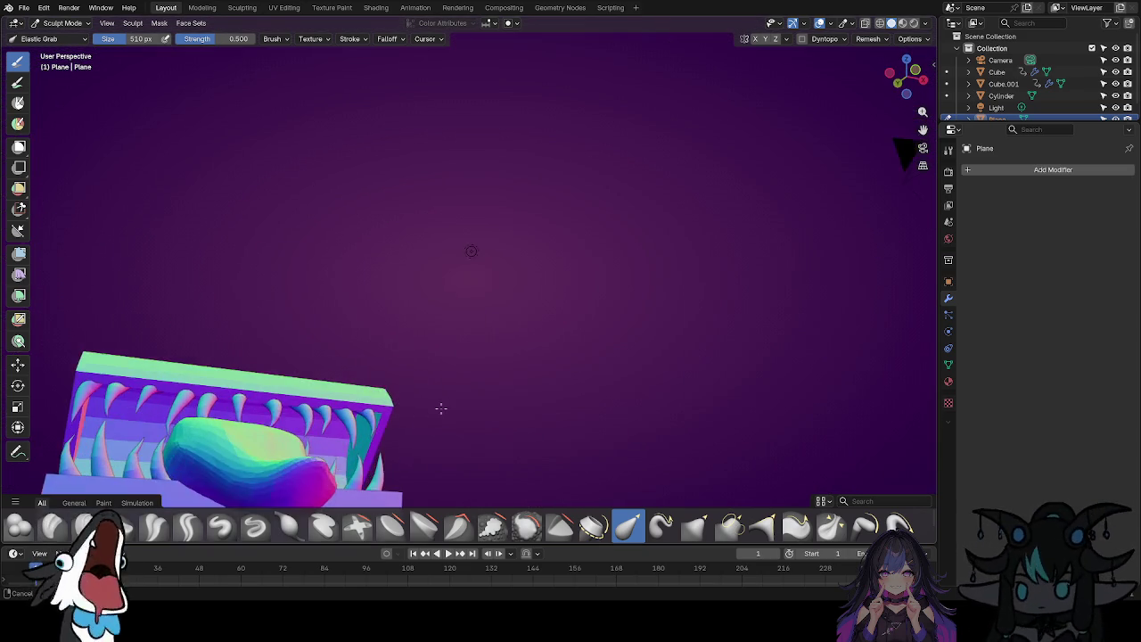
Reshape the tongue tip and push its underside down toward the chest front.
middle_drag(227, 473, 624, 415)
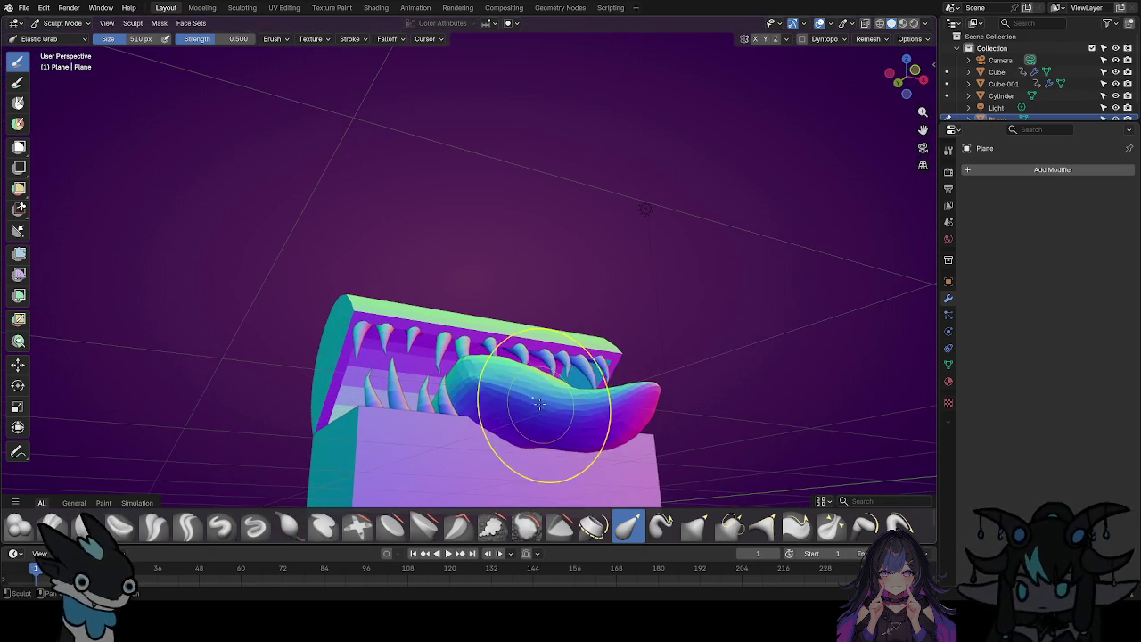
drag(636, 417, 648, 342)
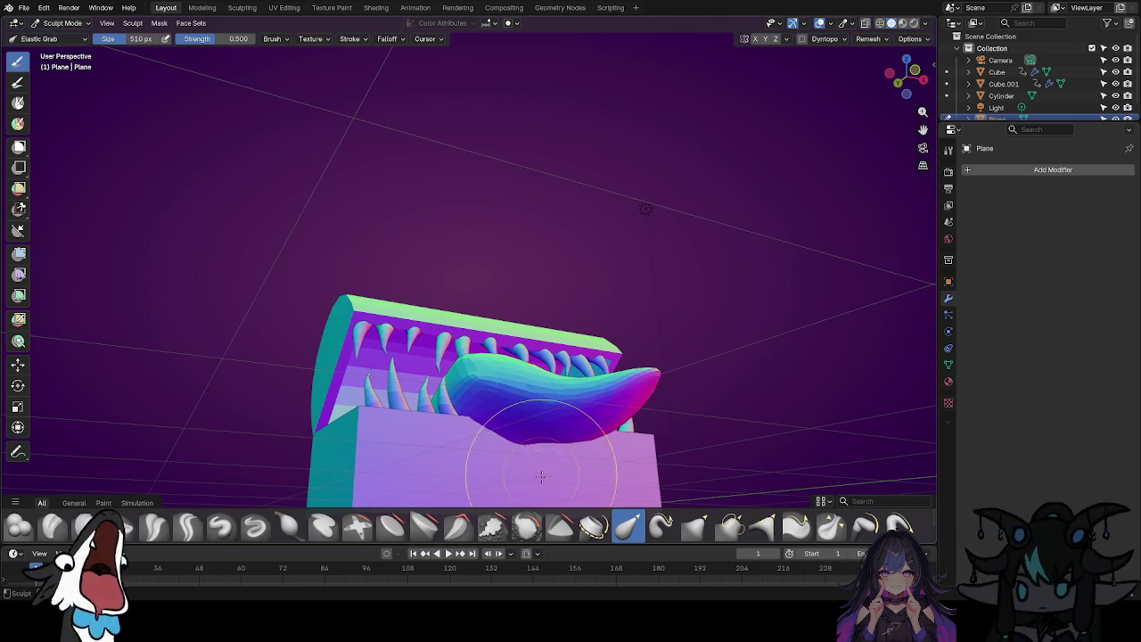
scroll(537, 465, up, 5)
scroll(545, 446, up, 2)
scroll(515, 356, up, 2)
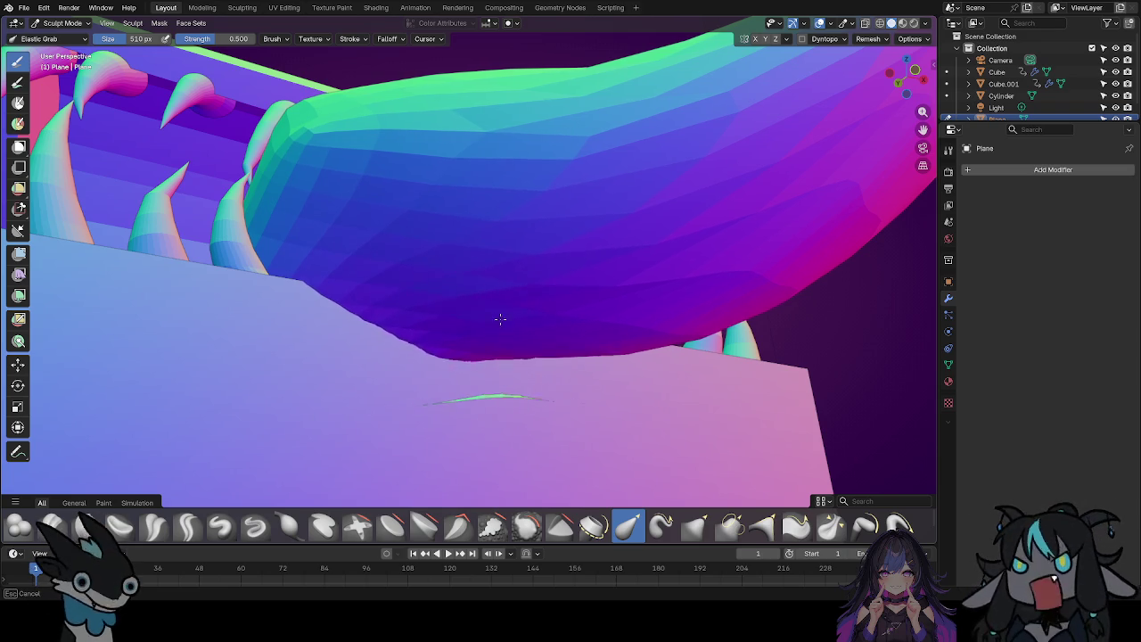
drag(507, 215, 467, 309)
scroll(473, 379, down, 4)
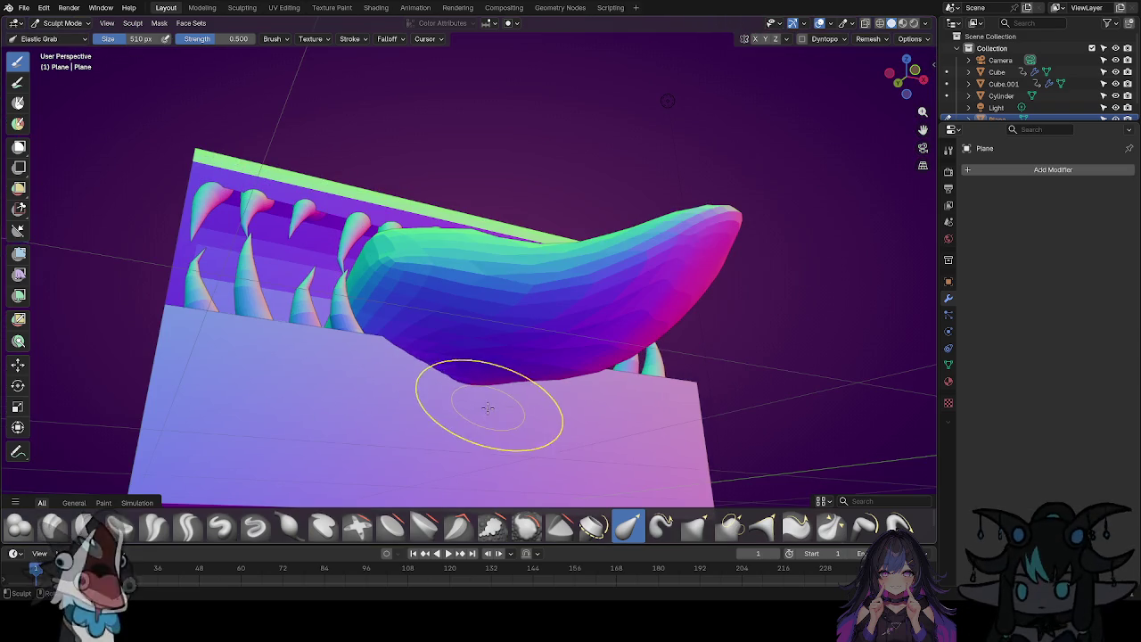
Orbit to a low side view and enlarge the sculpt brush to 874 px.
middle_drag(488, 425, 565, 445)
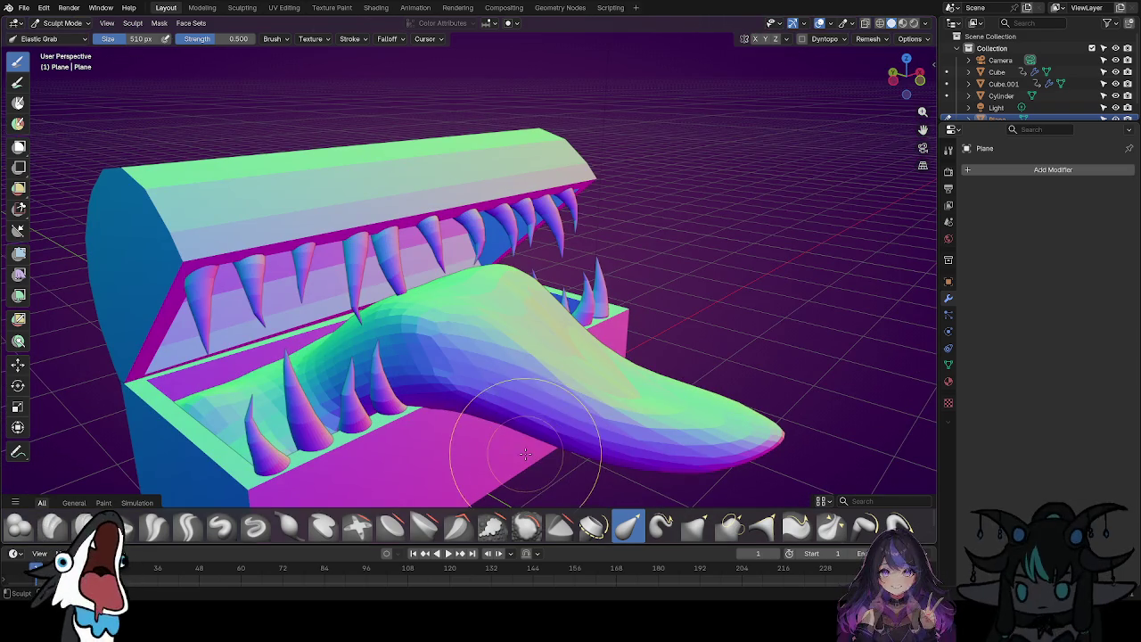
scroll(501, 437, up, 3)
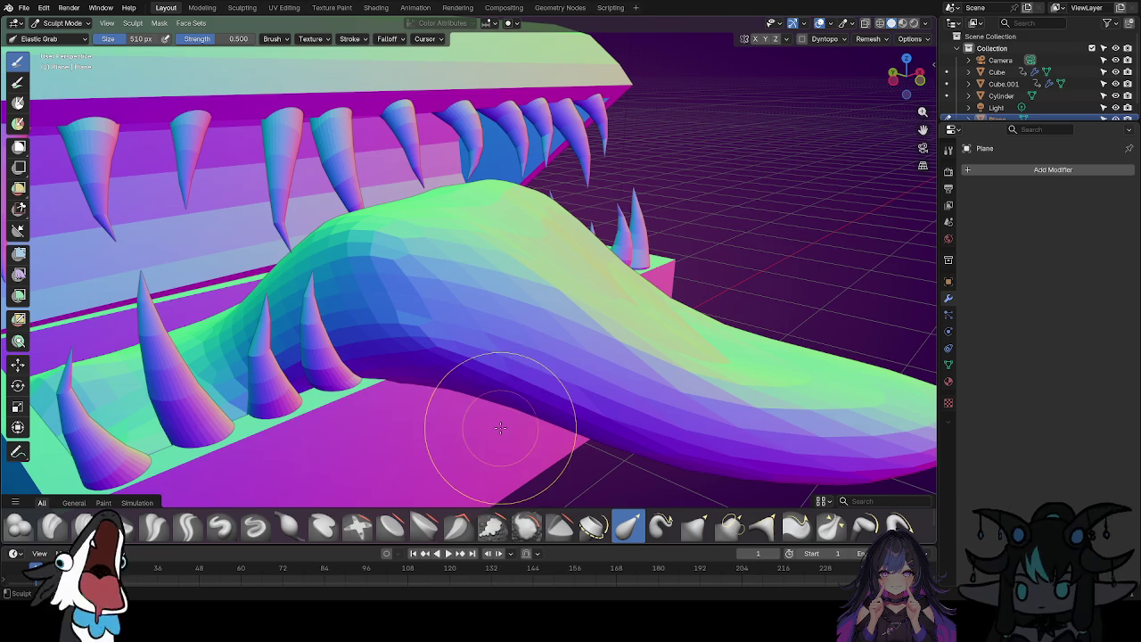
middle_drag(514, 453, 521, 385)
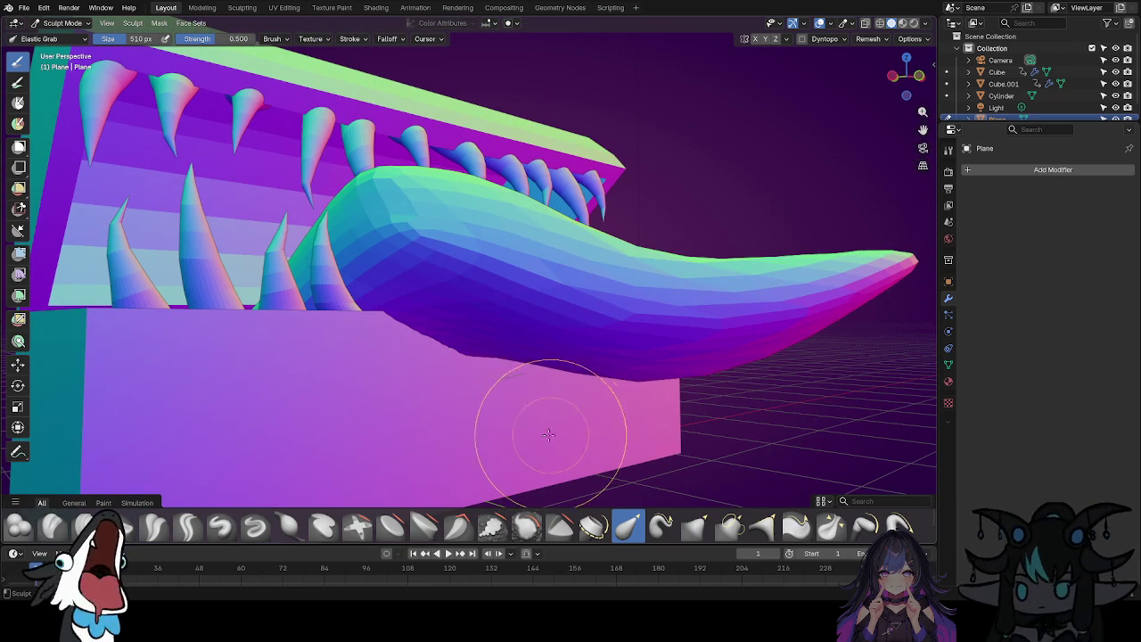
scroll(509, 407, up, 2)
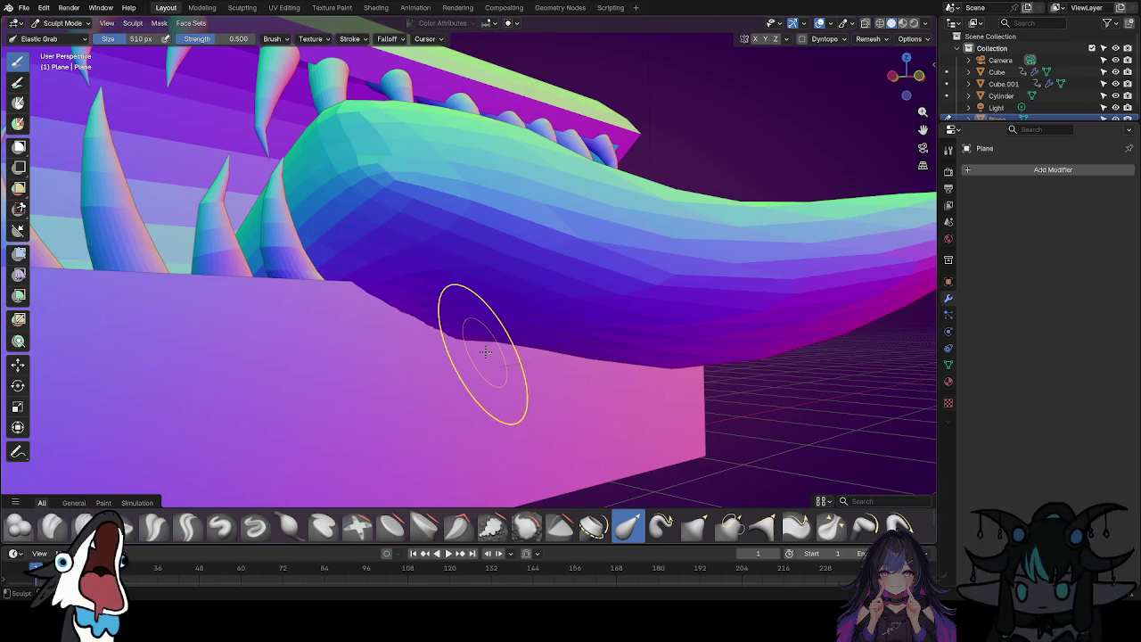
scroll(485, 352, down, 2)
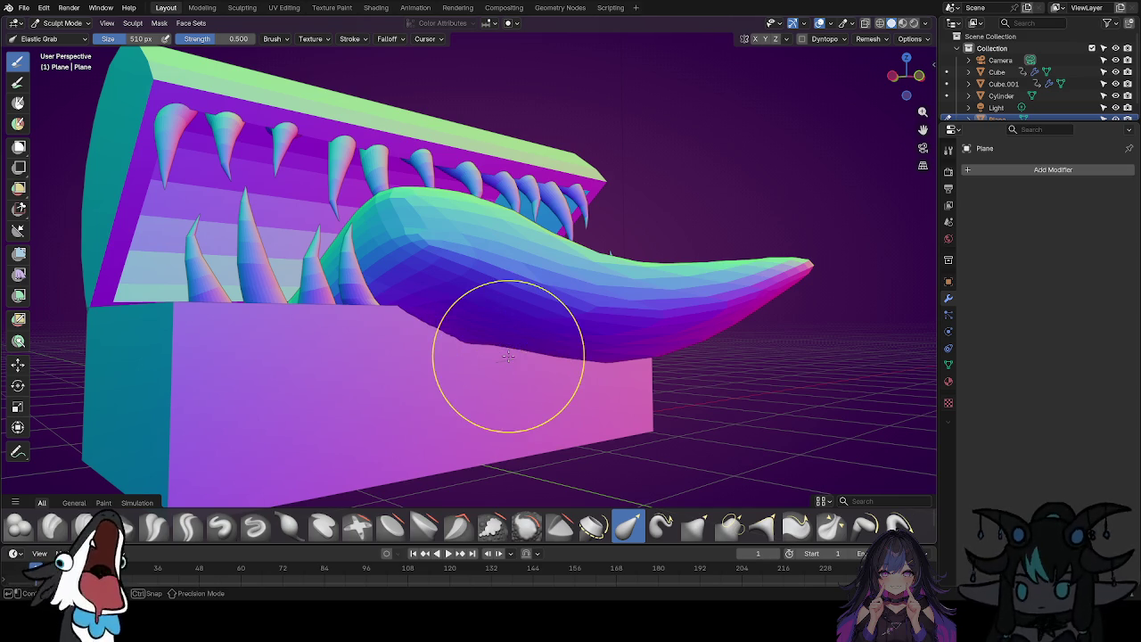
key(f)
click(562, 469)
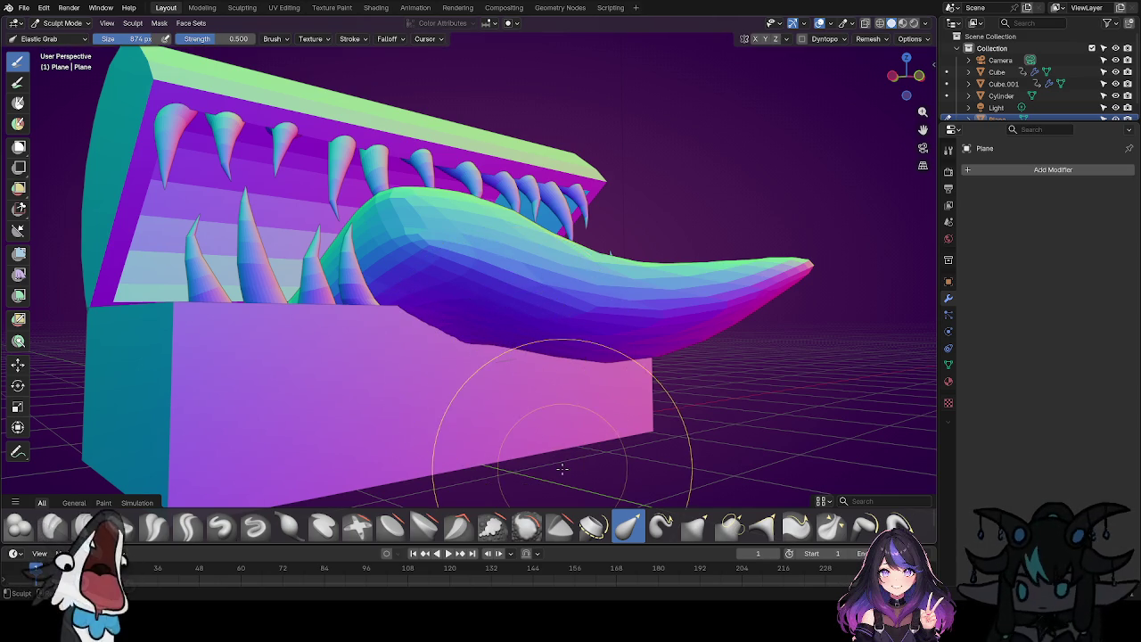
Elastic Grab the tongue's lower edge upward, then pull it back down.
scroll(497, 364, up, 2)
scroll(470, 331, up, 3)
scroll(466, 318, down, 2)
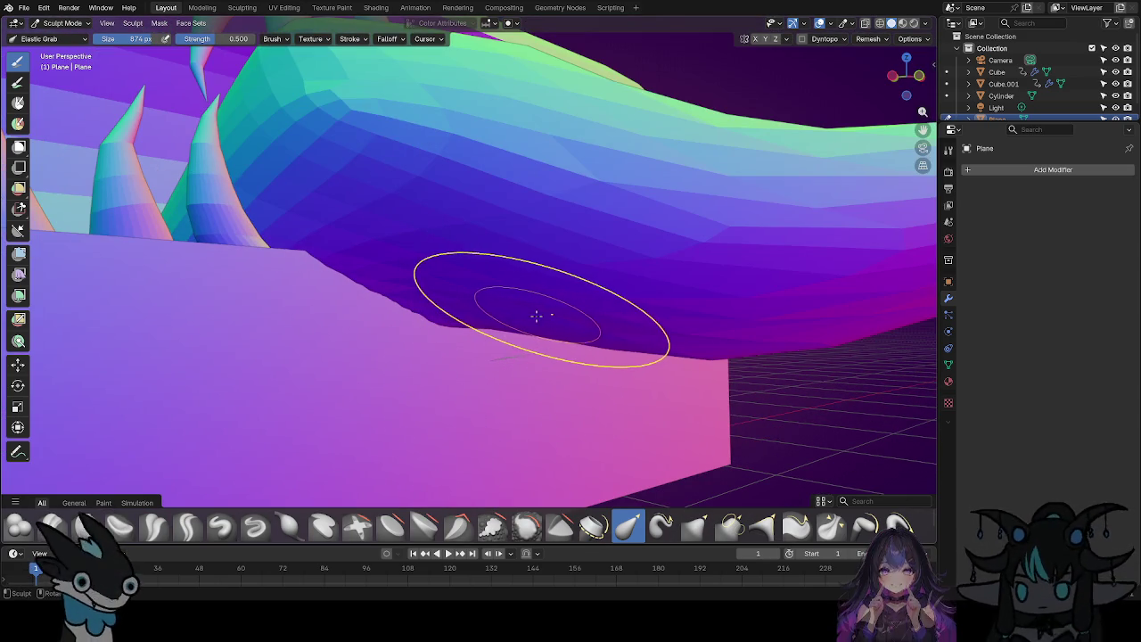
mouse_move(536, 316)
mouse_down()
mouse_move(446, 321)
mouse_move(469, 273)
mouse_move(325, 187)
mouse_move(333, 154)
mouse_move(598, 326)
mouse_move(533, 304)
mouse_up()
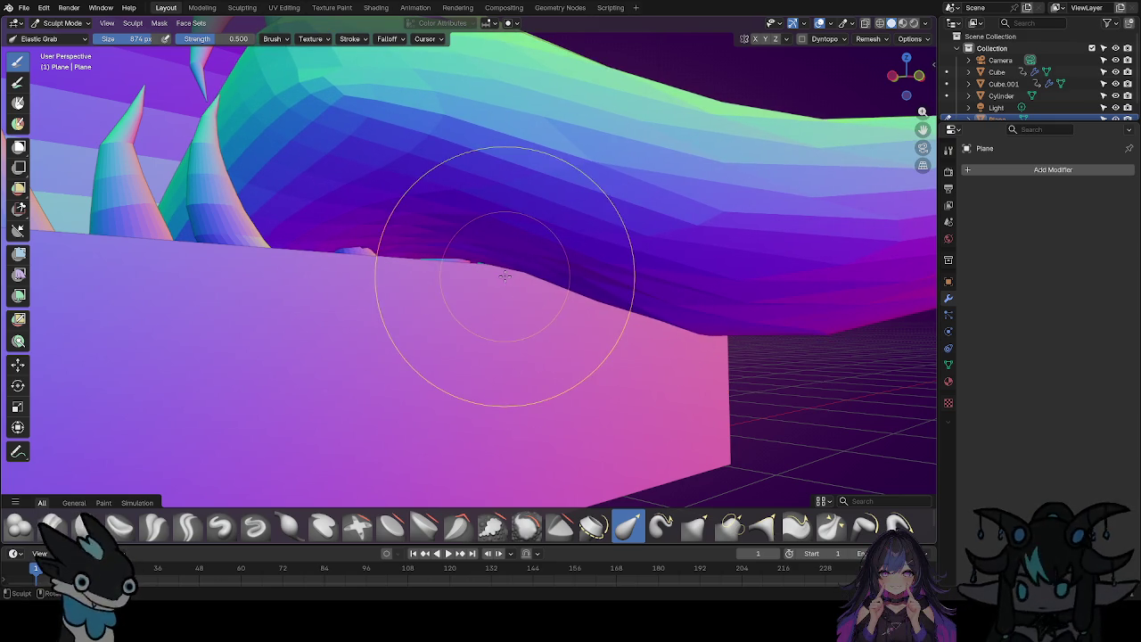
drag(501, 267, 501, 289)
middle_drag(504, 288, 468, 365)
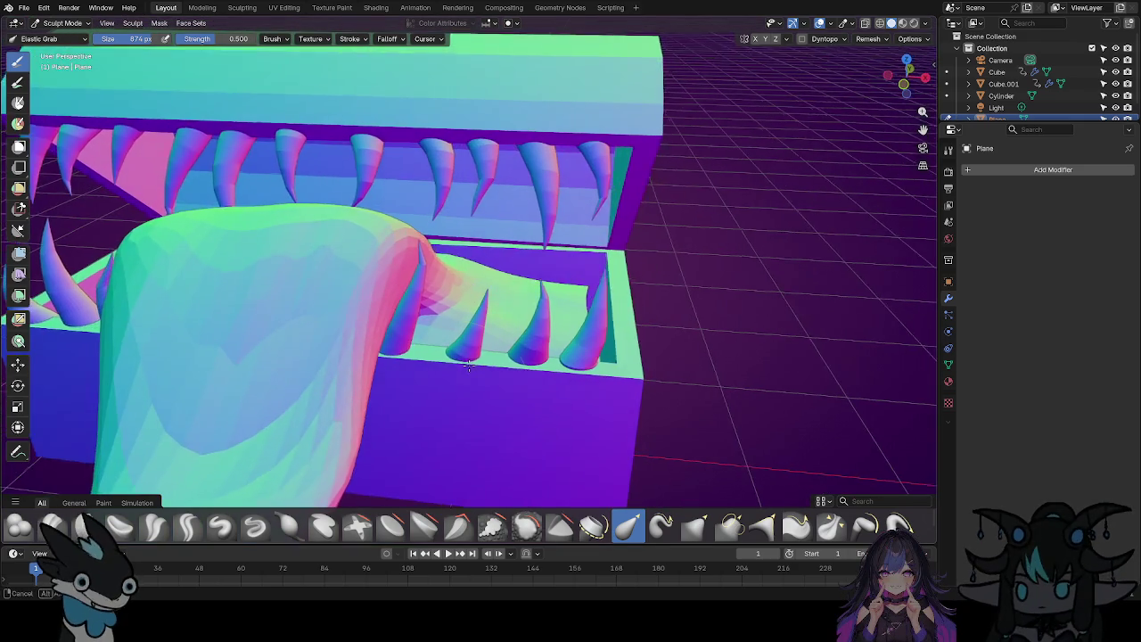
scroll(357, 339, down, 5)
scroll(384, 294, down, 2)
Nudge the tongue's shape slightly, then view the chest from the front.
mouse_move(384, 294)
middle_down()
mouse_move(433, 284)
mouse_move(134, 401)
middle_up()
mouse_move(252, 354)
mouse_down()
mouse_move(281, 346)
mouse_move(268, 352)
mouse_up()
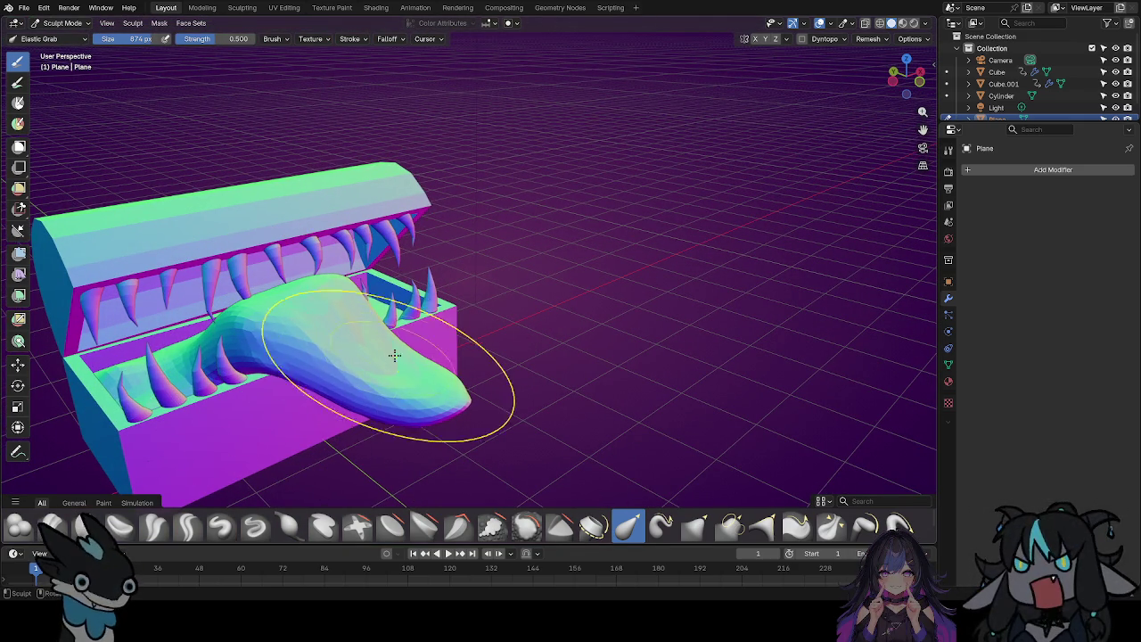
scroll(376, 314, up, 2)
scroll(376, 314, up, 1)
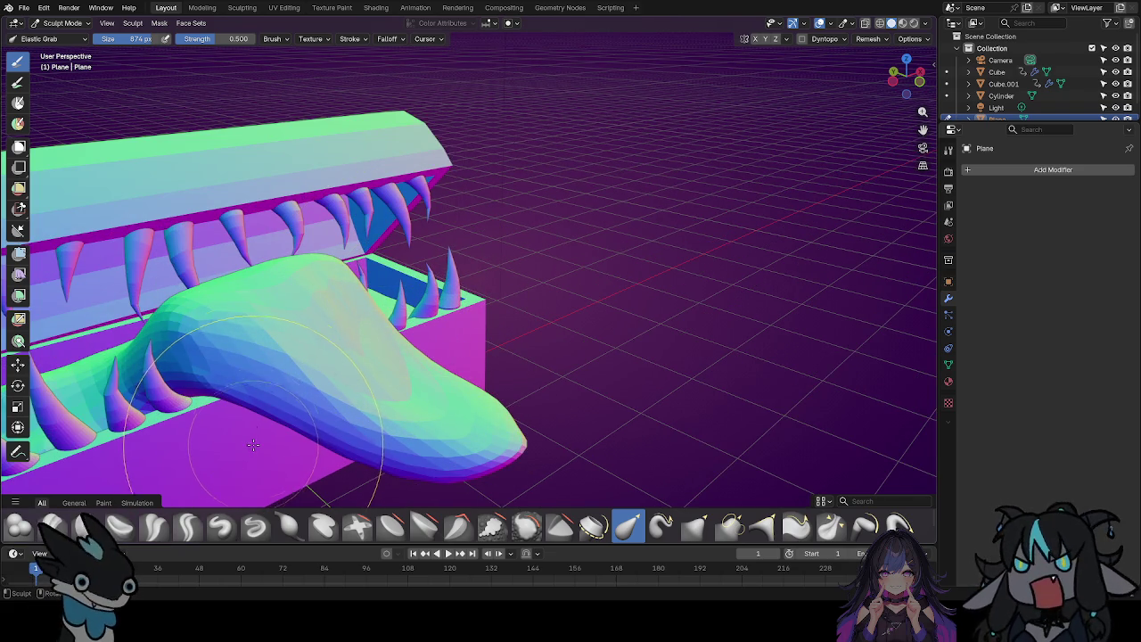
scroll(252, 449, down, 2)
middle_drag(267, 347, 473, 264)
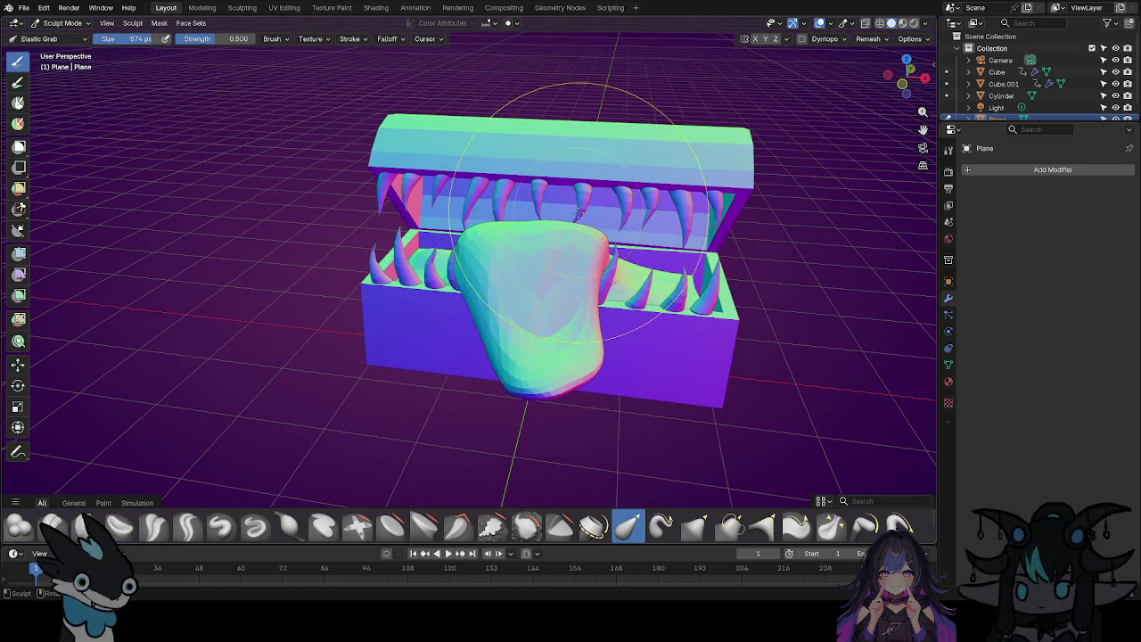
scroll(552, 178, up, 3)
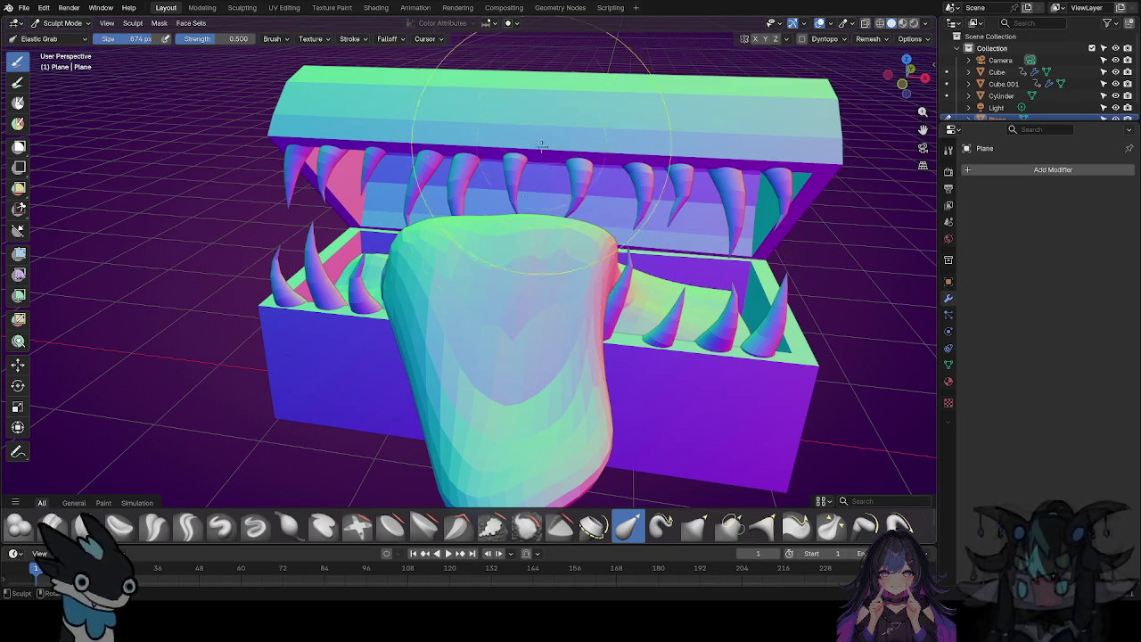
scroll(482, 267, down, 2)
scroll(518, 338, down, 2)
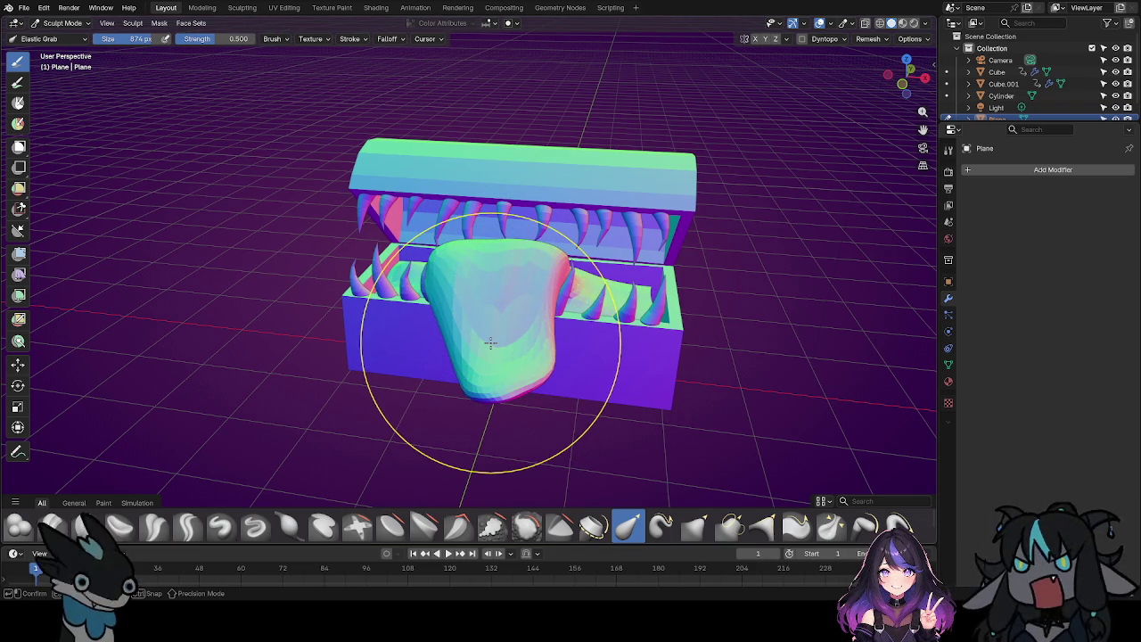
Shrink the Elastic Grab brush to 546 px and pull the tongue tip and front into shape.
key(f)
click(463, 297)
mouse_move(463, 297)
mouse_down()
mouse_move(462, 280)
mouse_move(535, 282)
mouse_move(509, 375)
mouse_up()
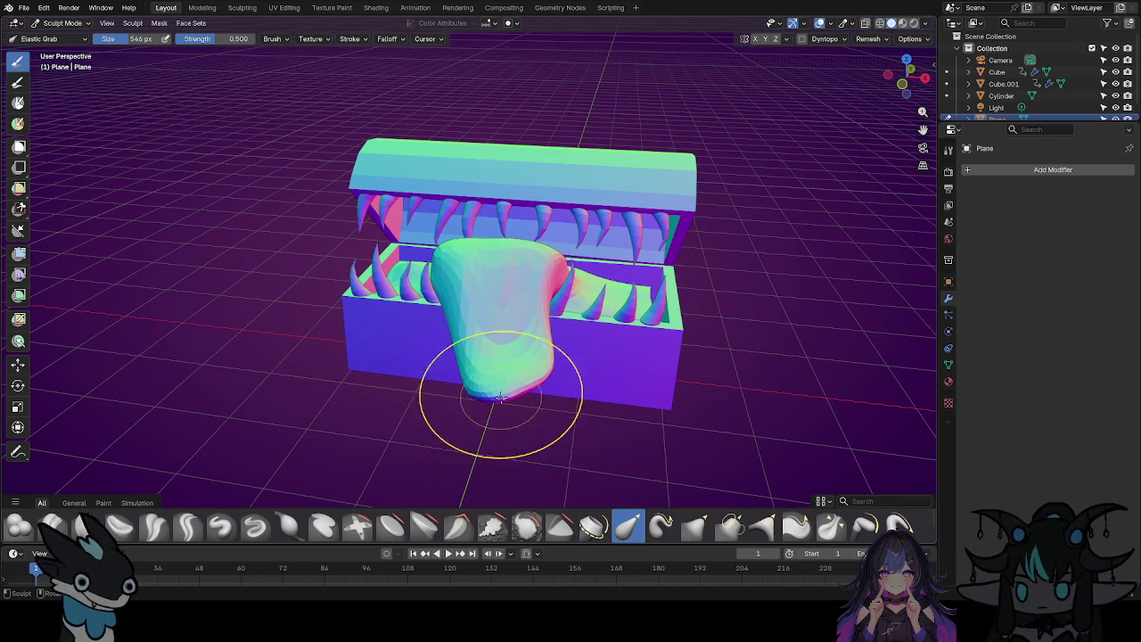
drag(509, 300, 502, 384)
mouse_move(497, 458)
mouse_down()
mouse_move(504, 266)
mouse_move(482, 252)
mouse_up()
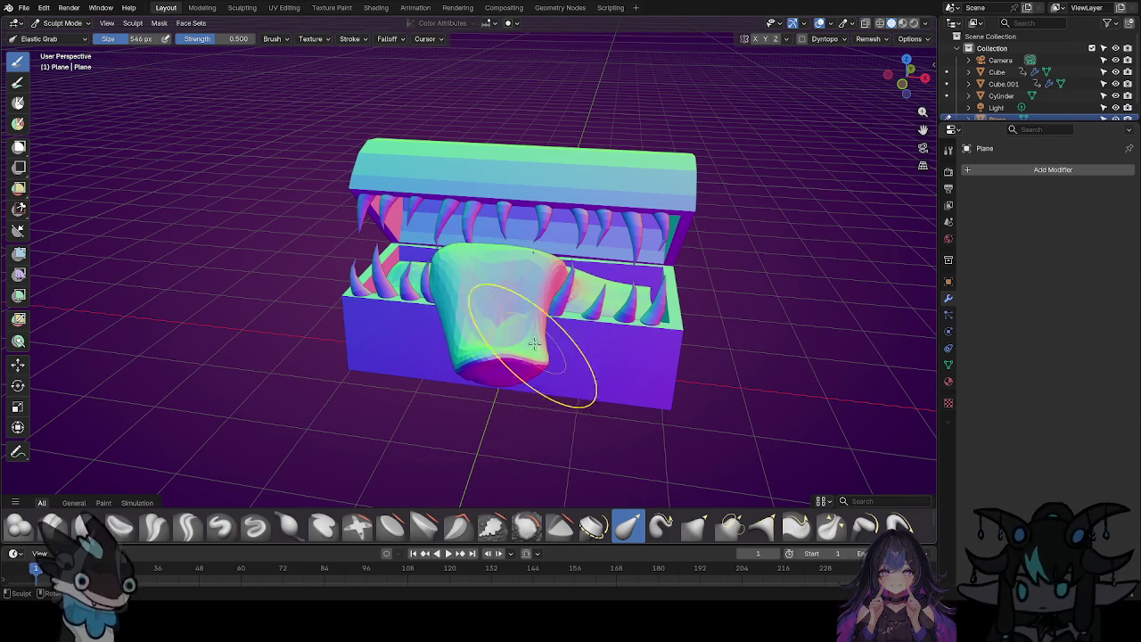
Check the chest from several sides and stretch the tongue outward from the mouth.
mouse_move(351, 428)
middle_down()
mouse_move(464, 396)
mouse_move(541, 415)
middle_up()
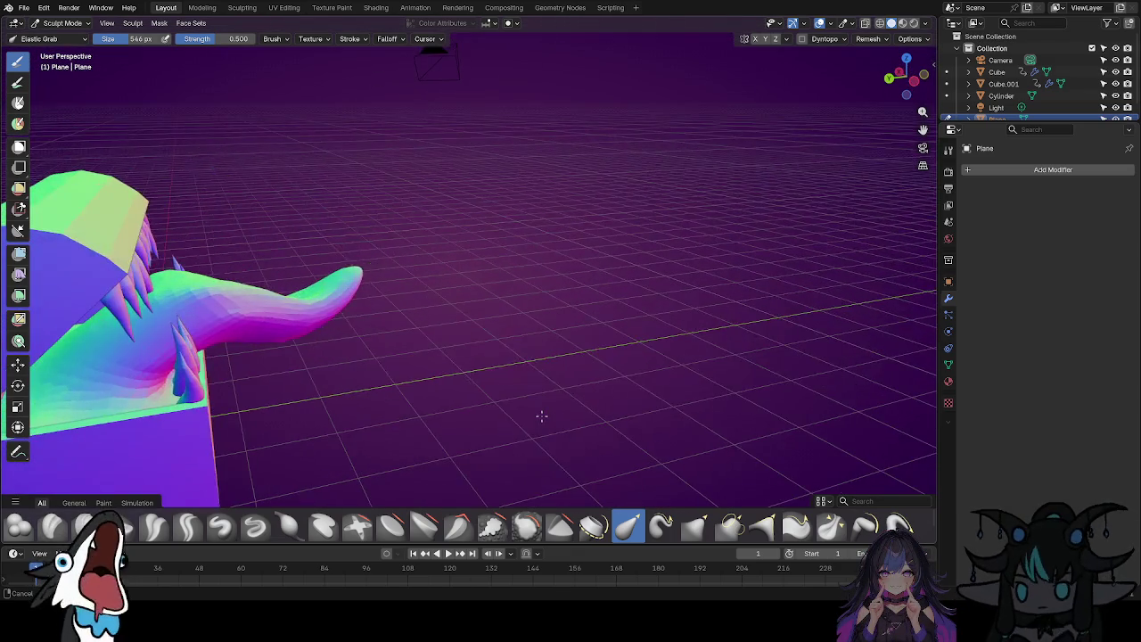
mouse_move(411, 359)
middle_down()
mouse_move(375, 383)
mouse_move(326, 377)
middle_up()
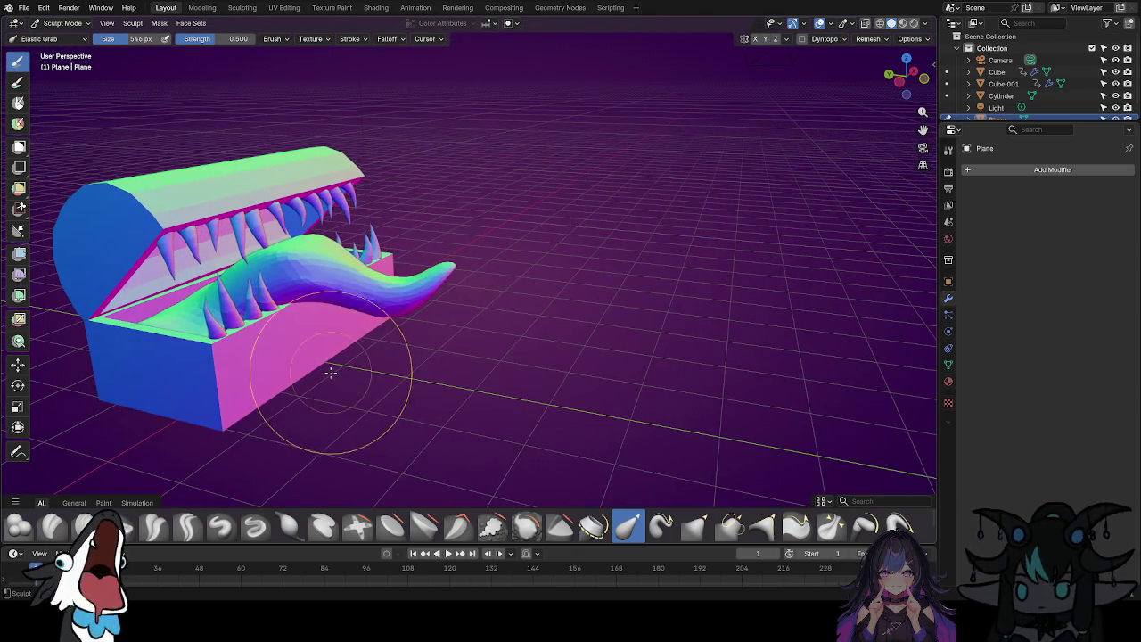
middle_drag(401, 347, 473, 426)
scroll(474, 425, up, 2)
middle_drag(574, 369, 489, 354)
mouse_move(535, 258)
mouse_down()
mouse_move(501, 200)
mouse_move(500, 267)
mouse_up()
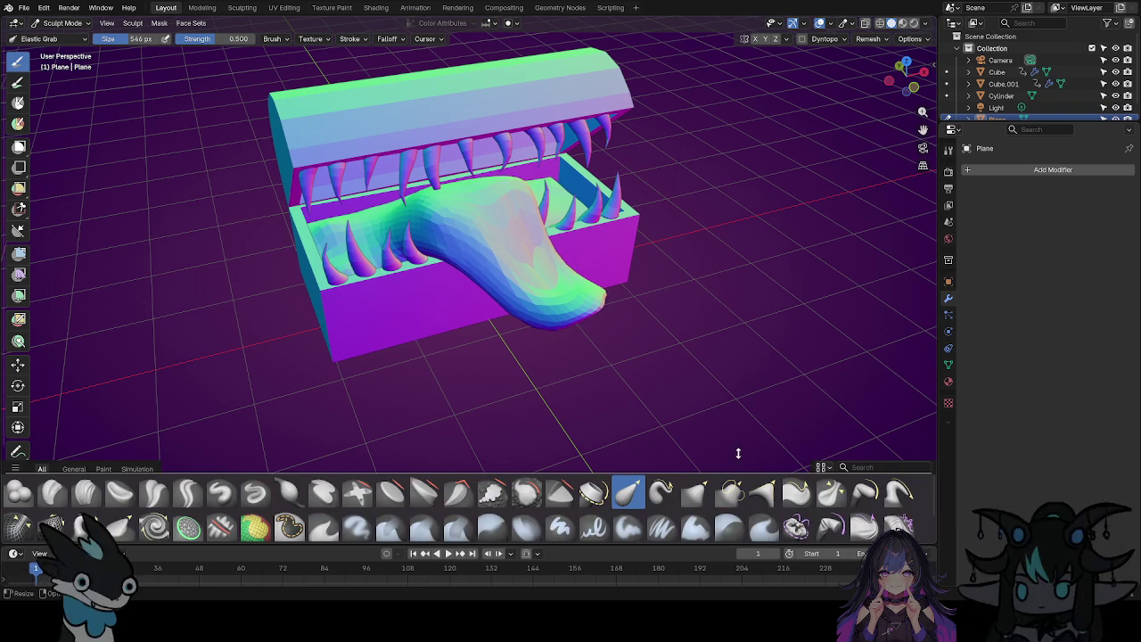
Enlarge the brush asset shelf and make Relax Slide the active sculpt brush.
drag(739, 484, 735, 420)
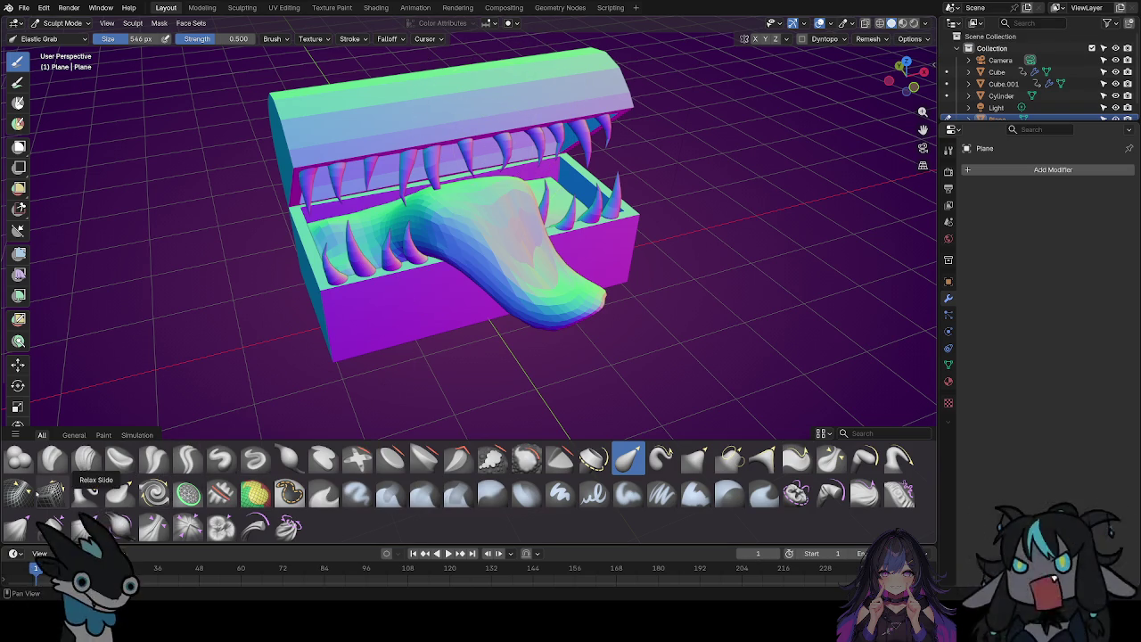
click(51, 492)
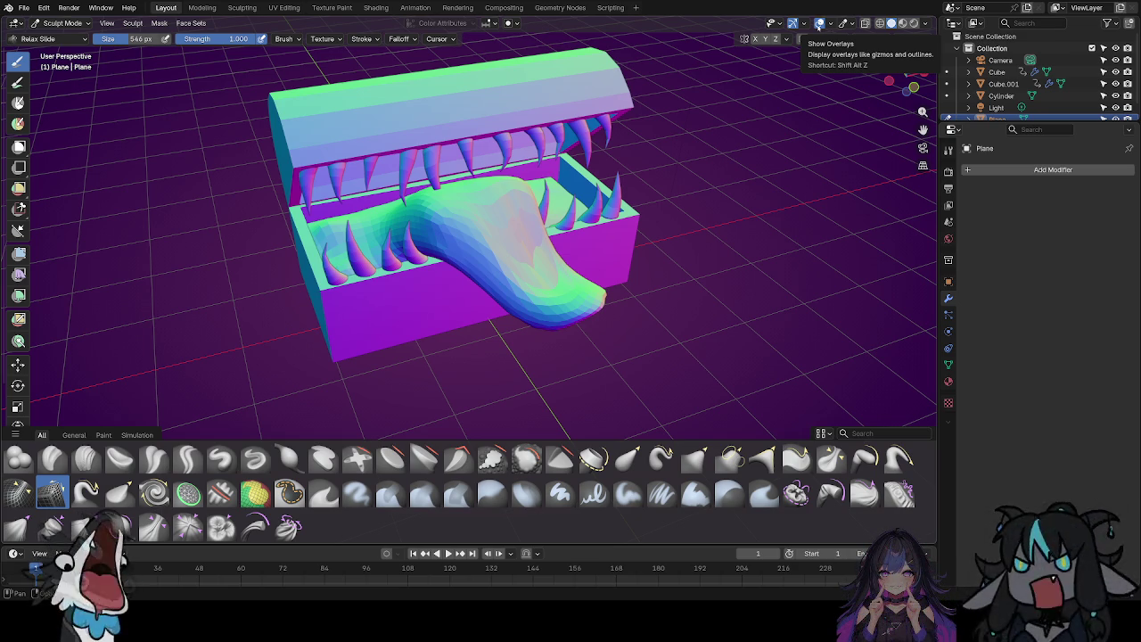
click(831, 25)
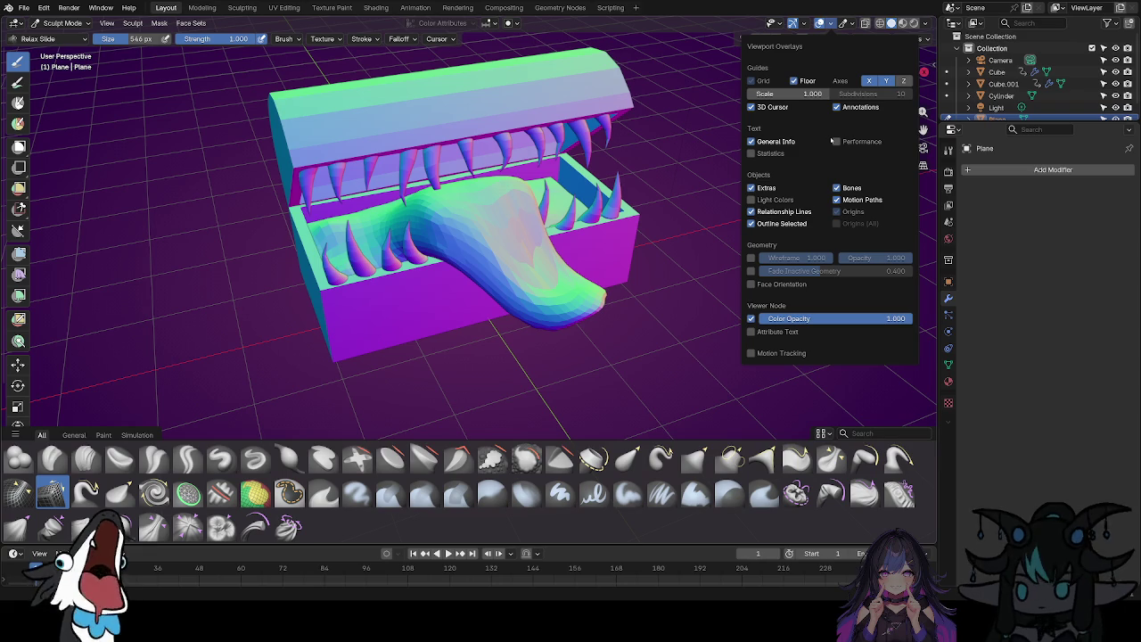
Turn on the Wireframe viewport overlay to reveal the tongue's mesh grid.
click(751, 258)
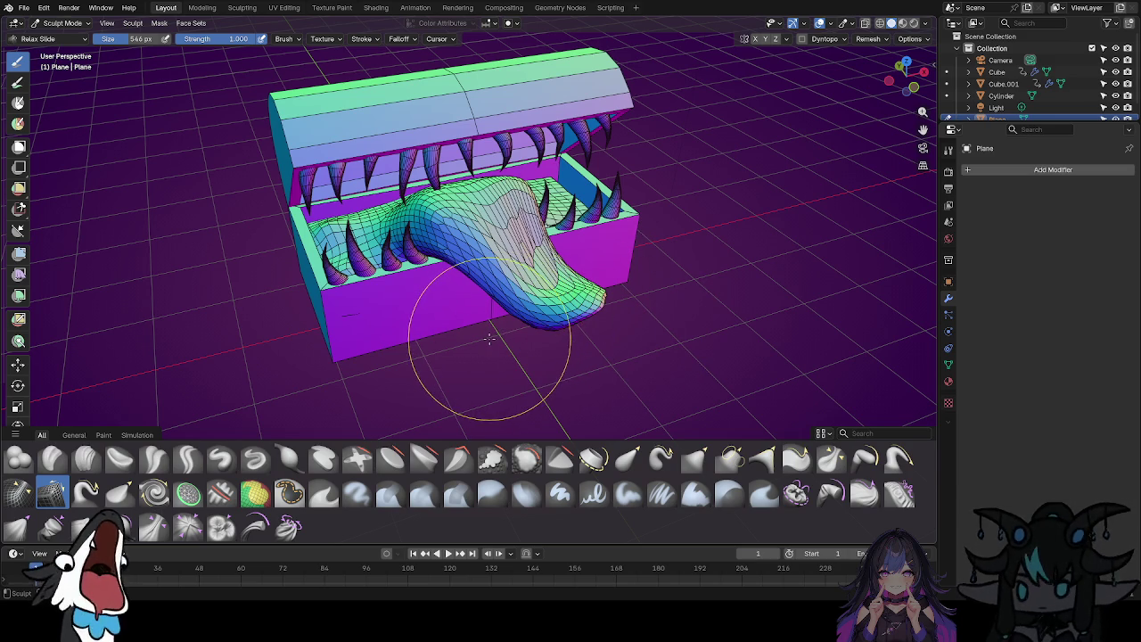
Relax Slide the mesh on the tongue tip, its end and lower right.
mouse_move(504, 240)
mouse_down()
mouse_move(522, 236)
mouse_move(533, 268)
mouse_move(500, 223)
mouse_move(535, 272)
mouse_move(513, 218)
mouse_move(553, 294)
mouse_move(535, 276)
mouse_move(546, 312)
mouse_move(504, 263)
mouse_move(500, 203)
mouse_move(434, 223)
mouse_move(478, 243)
mouse_move(434, 223)
mouse_move(330, 234)
mouse_move(581, 268)
mouse_move(589, 328)
mouse_move(535, 304)
mouse_move(513, 308)
mouse_move(568, 344)
mouse_move(535, 308)
mouse_move(506, 302)
mouse_up()
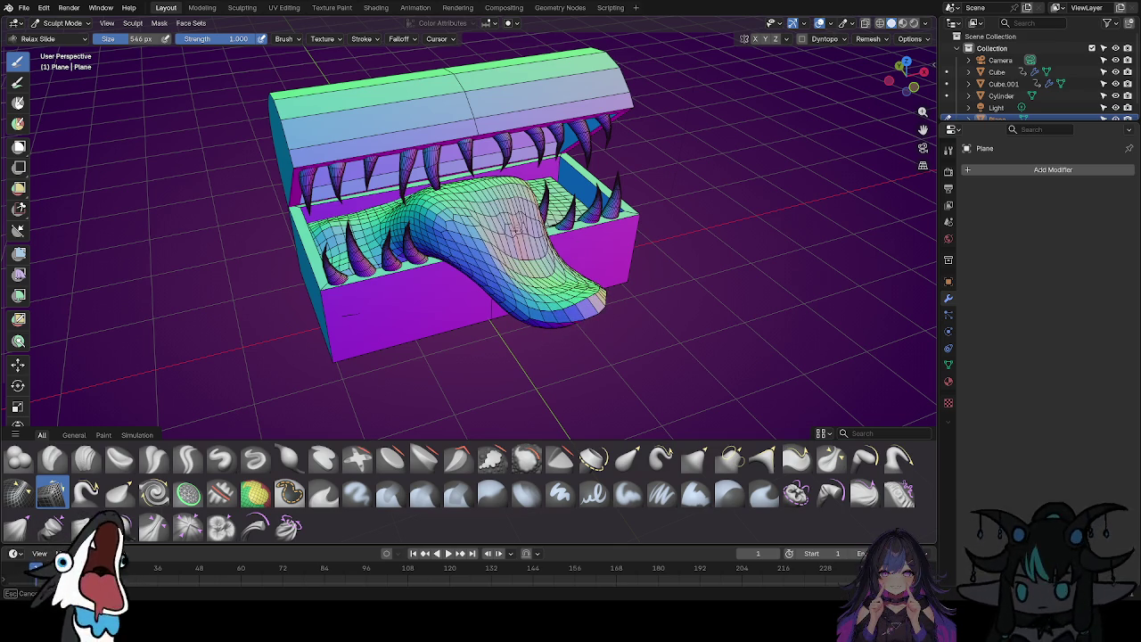
mouse_move(500, 209)
mouse_down()
mouse_move(584, 321)
mouse_move(600, 323)
mouse_move(599, 303)
mouse_move(525, 309)
mouse_move(582, 311)
mouse_move(553, 283)
mouse_move(580, 293)
mouse_up()
scroll(575, 290, up, 3)
mouse_move(642, 252)
middle_down()
mouse_move(561, 279)
mouse_move(636, 224)
middle_up()
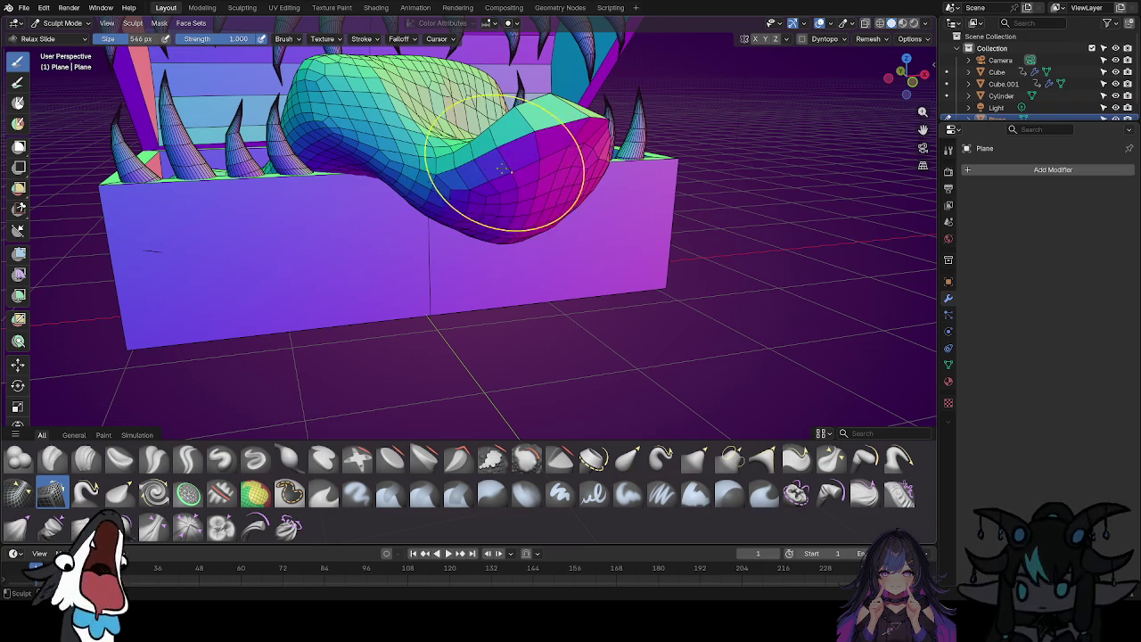
drag(440, 174, 457, 177)
middle_drag(515, 171, 504, 172)
middle_drag(575, 127, 527, 271)
drag(548, 247, 552, 276)
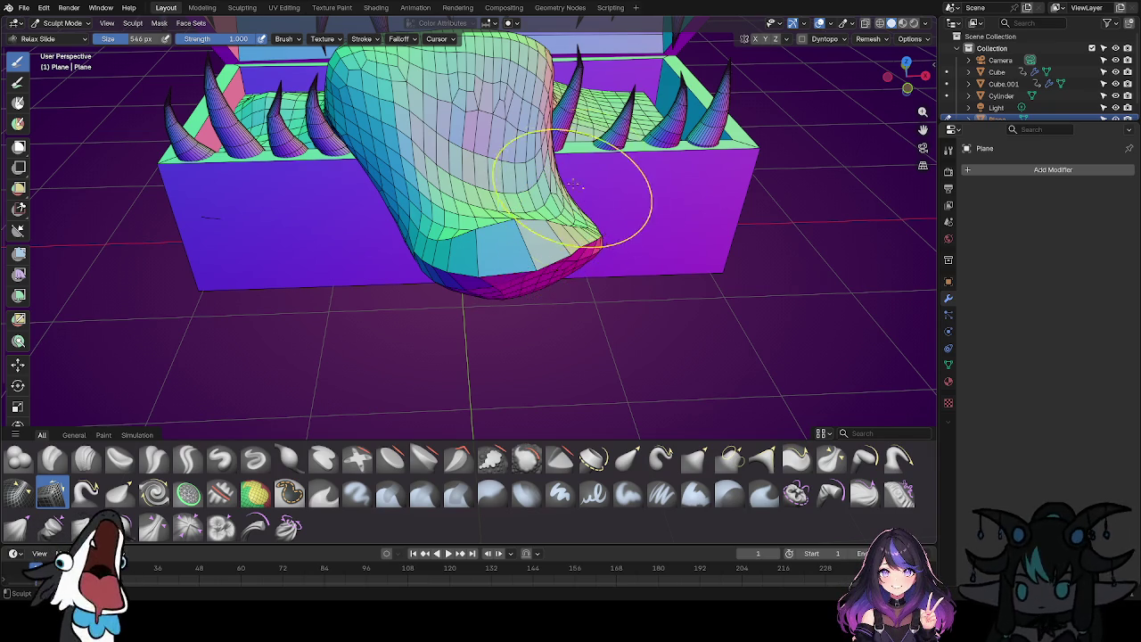
Relax Slide down along the hanging tongue, evening out its upper and lower-right areas.
scroll(578, 187, down, 2)
mouse_move(580, 192)
middle_down()
mouse_move(640, 153)
mouse_move(564, 195)
mouse_move(571, 241)
mouse_move(564, 152)
mouse_move(572, 169)
middle_up()
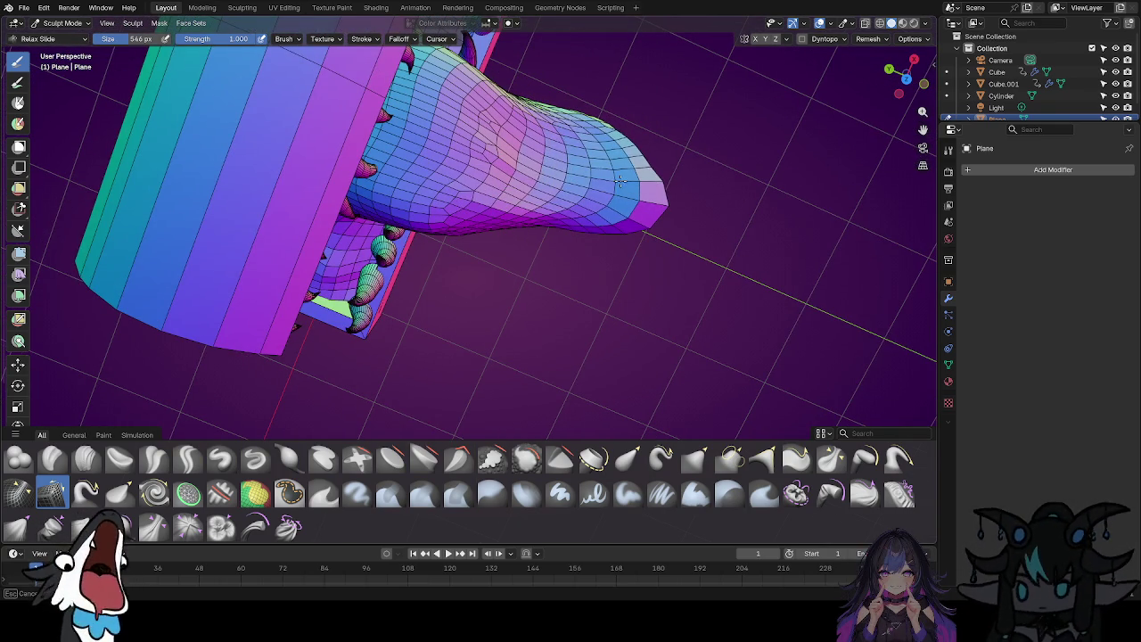
mouse_move(592, 229)
middle_down()
mouse_move(601, 247)
mouse_move(580, 196)
mouse_move(556, 168)
mouse_move(546, 178)
mouse_move(557, 131)
mouse_move(502, 187)
mouse_move(526, 170)
mouse_move(624, 205)
middle_up()
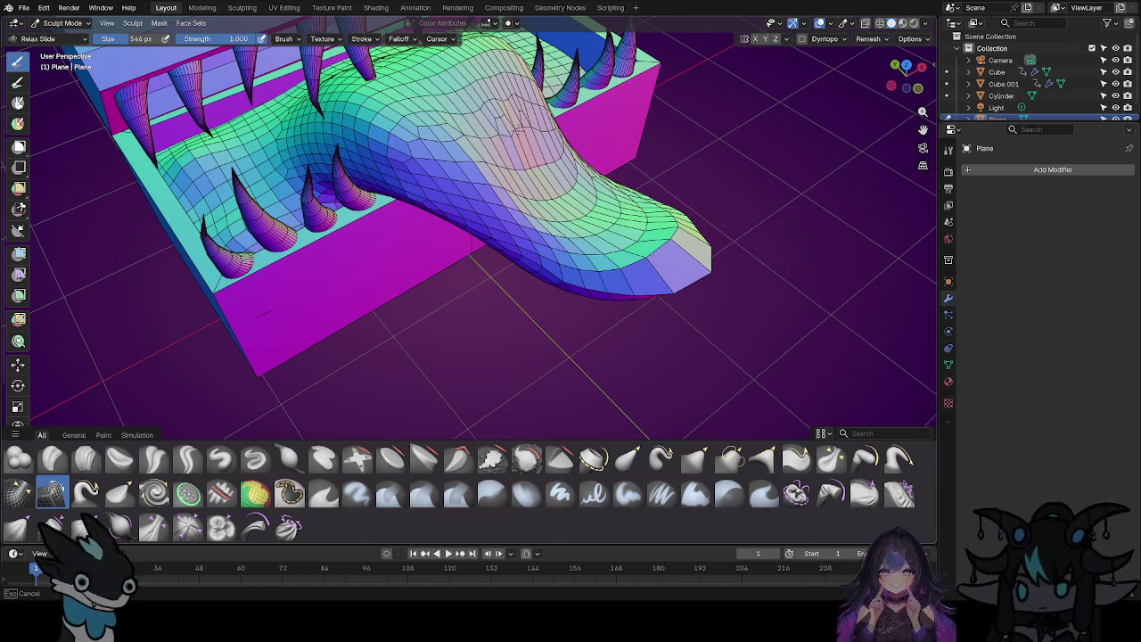
scroll(570, 140, up, 2)
middle_drag(543, 140, 491, 140)
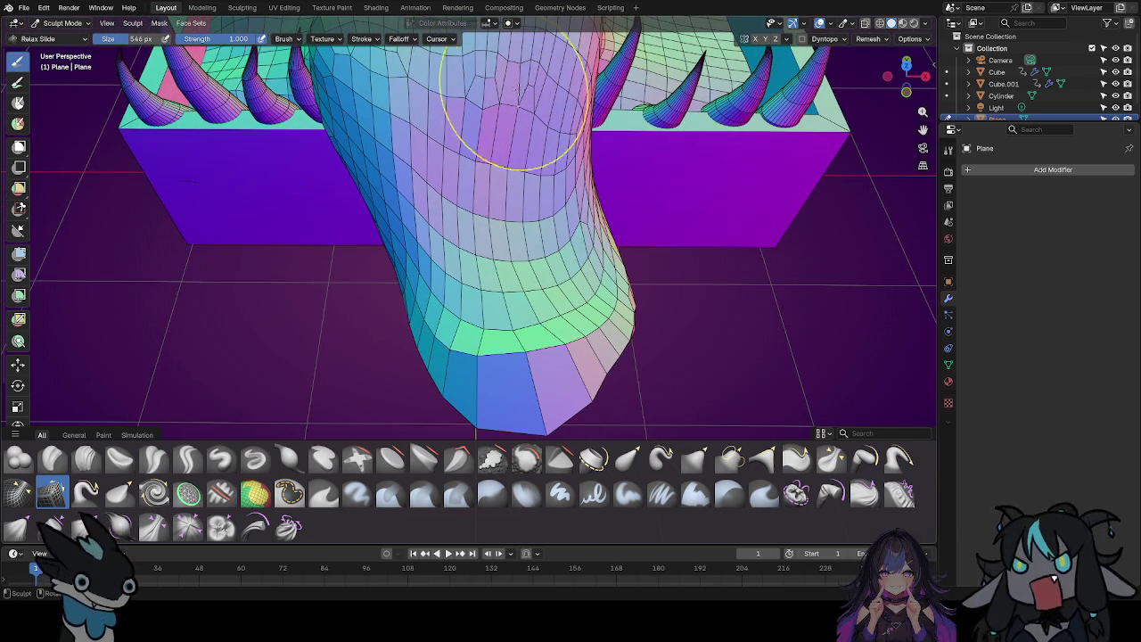
mouse_move(539, 112)
mouse_down()
mouse_move(522, 115)
mouse_move(522, 190)
mouse_move(571, 234)
mouse_up()
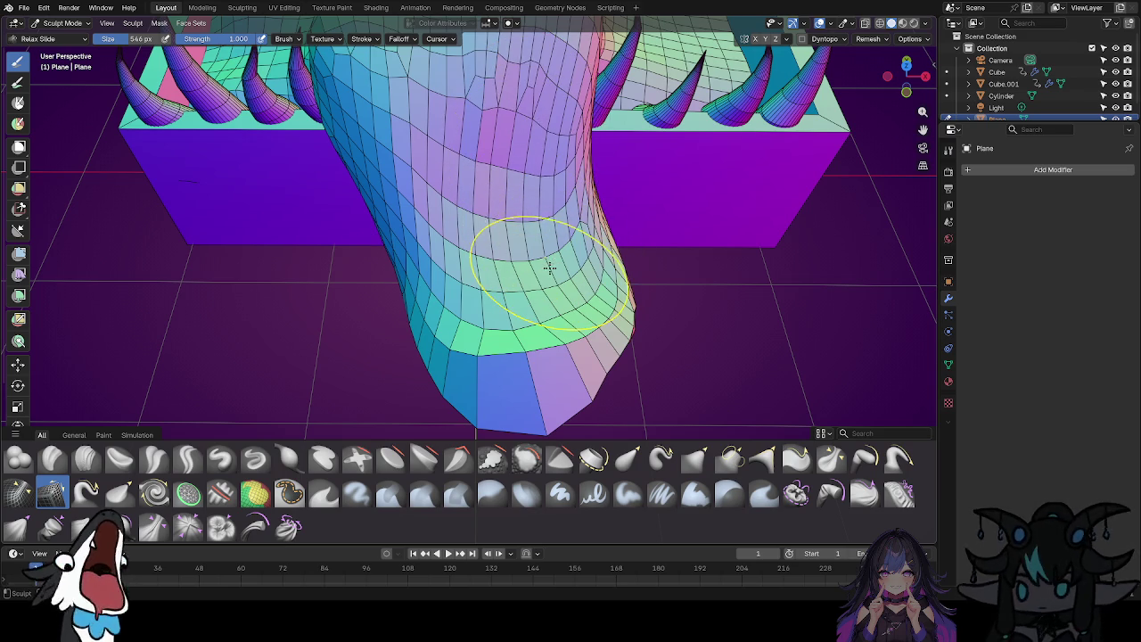
mouse_move(523, 140)
mouse_down()
mouse_move(522, 107)
mouse_move(533, 203)
mouse_move(490, 249)
mouse_move(516, 268)
mouse_move(535, 397)
mouse_move(428, 365)
mouse_move(493, 389)
mouse_up()
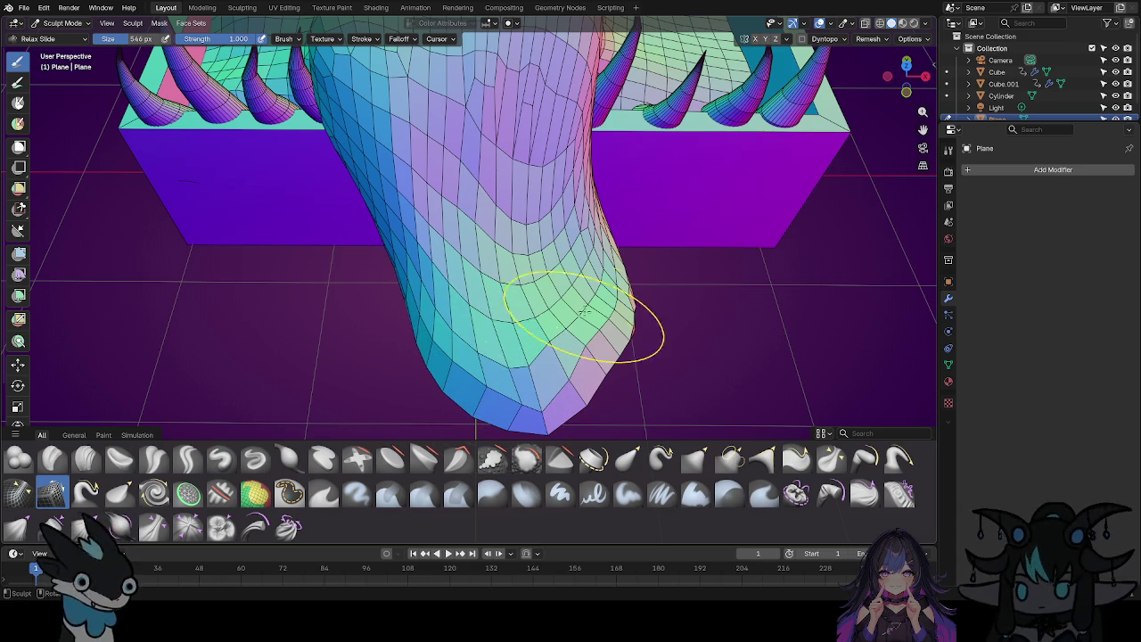
mouse_move(644, 281)
mouse_down()
mouse_move(588, 370)
mouse_move(538, 388)
mouse_up()
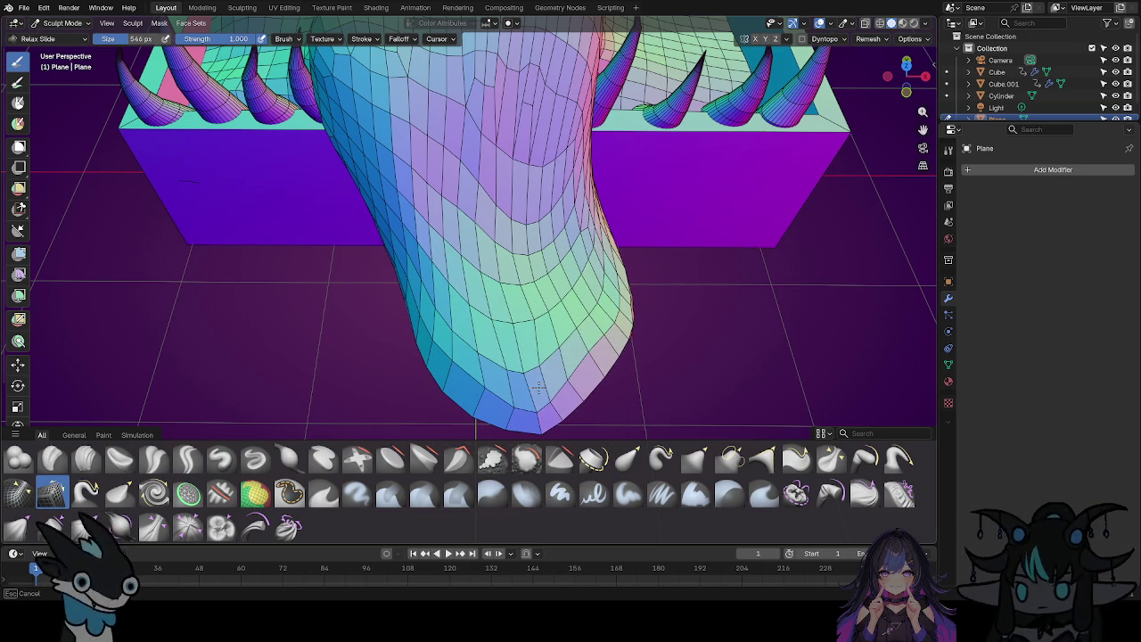
middle_drag(592, 250, 603, 130)
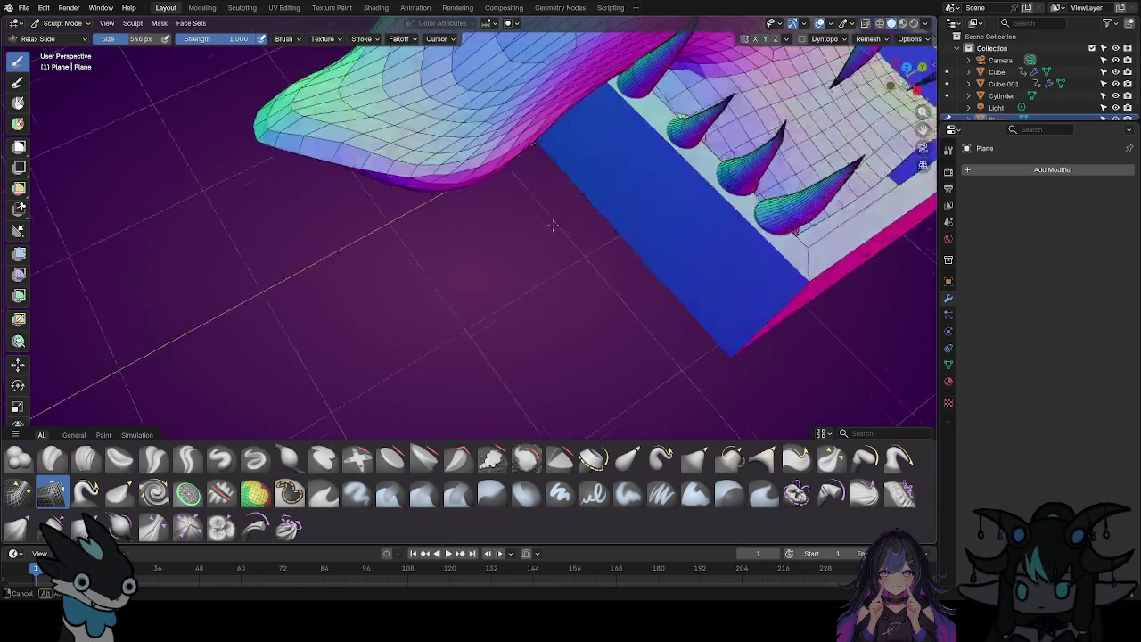
Relax the mesh along the tongue's edge, surface and front.
drag(553, 77, 577, 89)
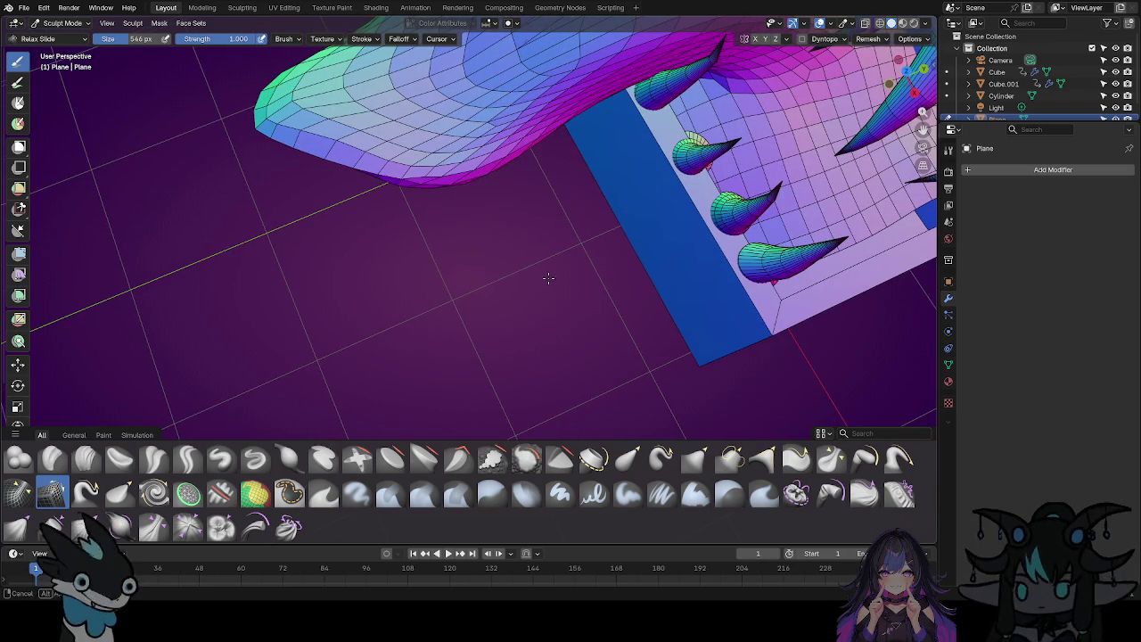
middle_drag(548, 273, 602, 152)
mouse_move(401, 158)
mouse_down()
mouse_move(382, 186)
mouse_move(382, 89)
mouse_up()
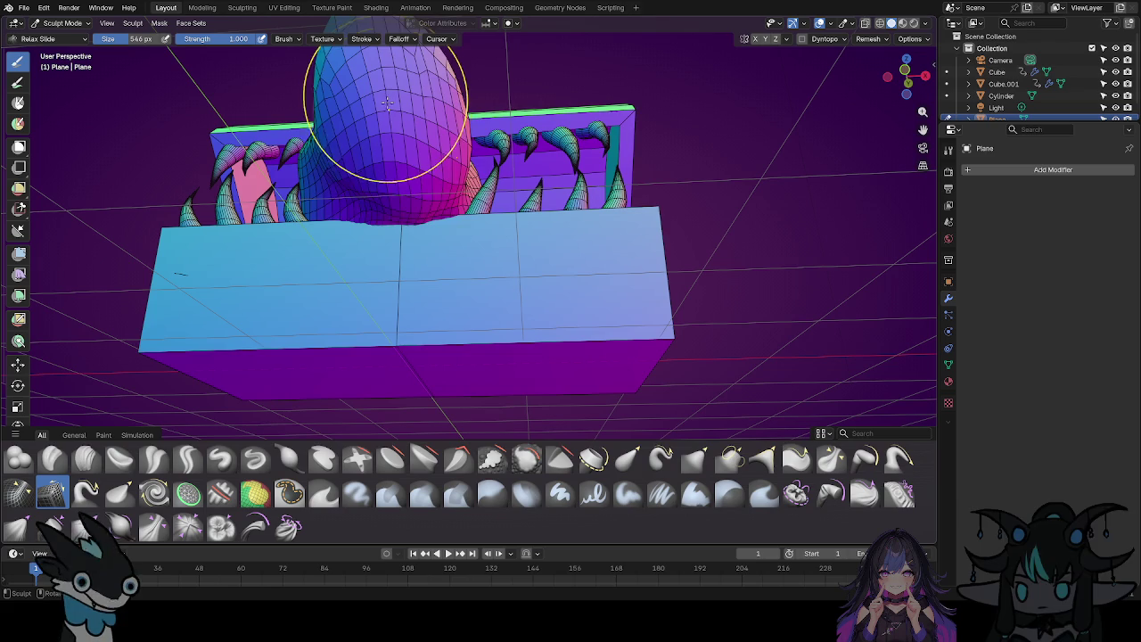
middle_drag(400, 210, 407, 364)
mouse_move(407, 364)
mouse_down()
mouse_move(451, 190)
mouse_move(466, 239)
mouse_move(407, 242)
mouse_move(383, 280)
mouse_move(390, 271)
mouse_up()
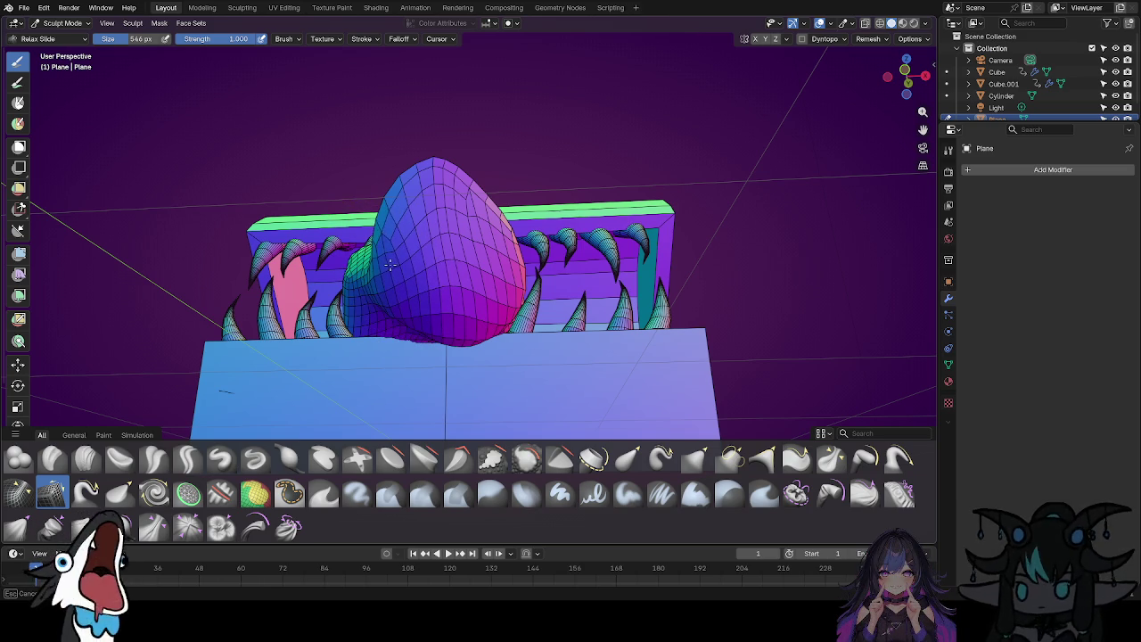
Smooth the tongue's underside and lower front with Relax Slide.
scroll(458, 204, up, 1)
scroll(464, 241, up, 1)
scroll(481, 312, up, 2)
middle_drag(466, 391, 536, 435)
mouse_move(370, 357)
mouse_down()
mouse_move(392, 379)
mouse_move(382, 357)
mouse_move(345, 382)
mouse_move(484, 300)
mouse_move(522, 306)
mouse_up()
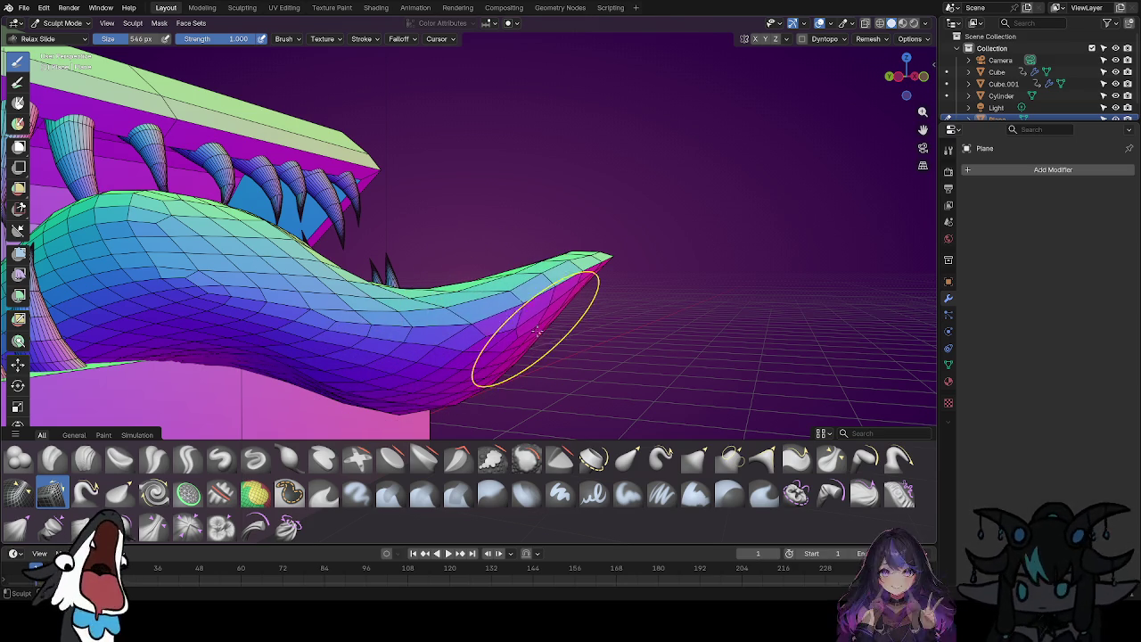
middle_drag(568, 316, 544, 306)
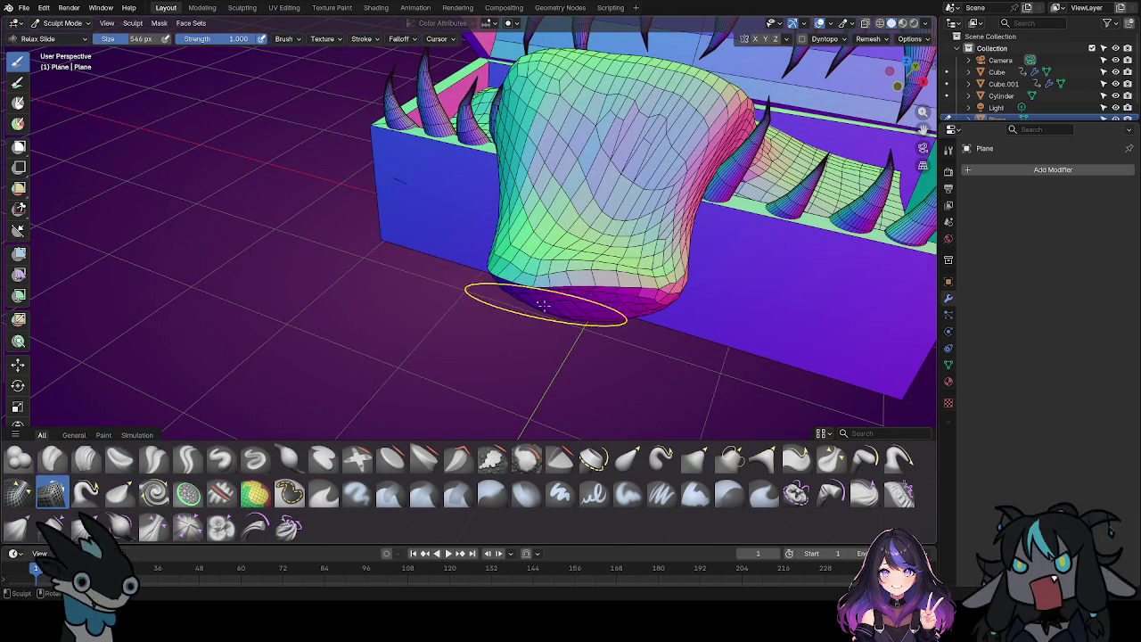
mouse_move(555, 221)
mouse_down()
mouse_move(626, 282)
mouse_move(522, 266)
mouse_up()
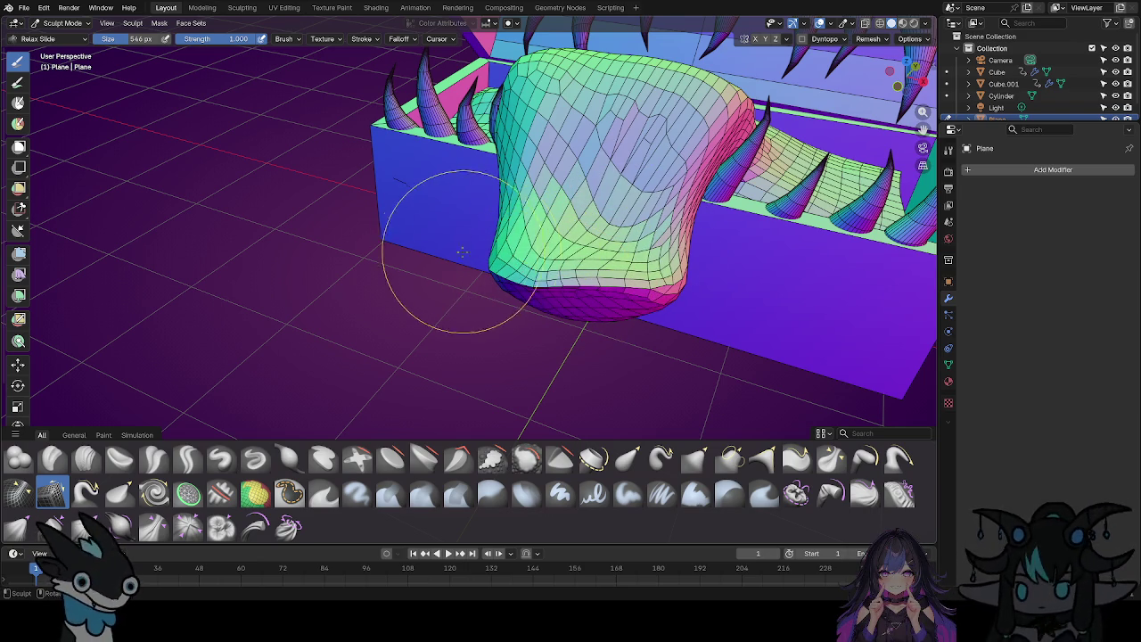
middle_drag(420, 242, 497, 255)
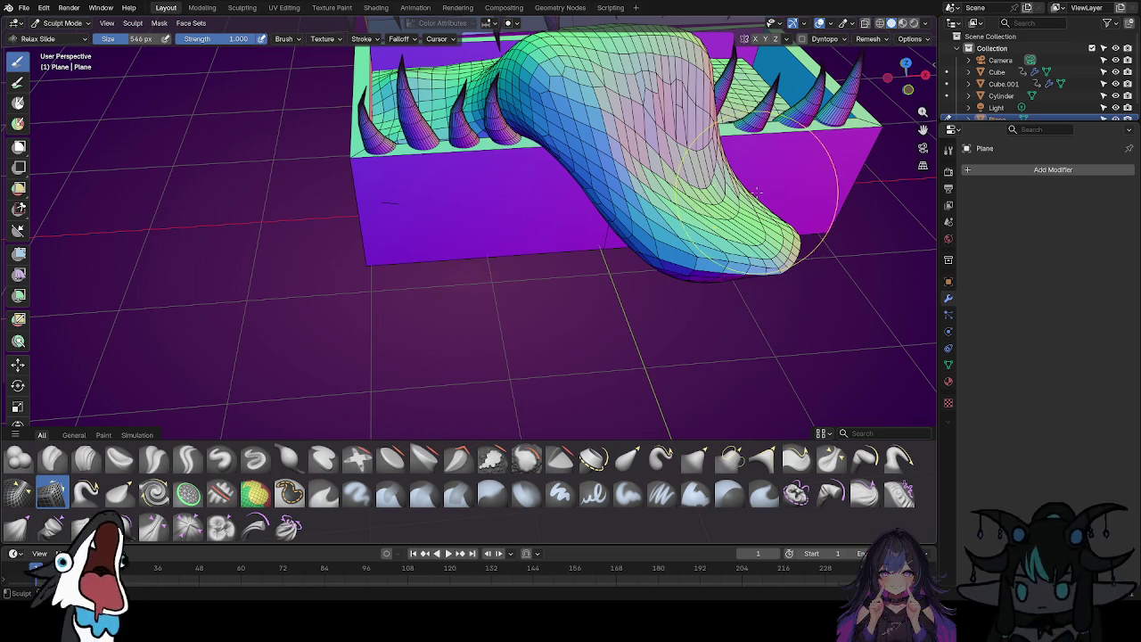
mouse_move(555, 264)
middle_down()
mouse_move(517, 332)
mouse_move(543, 294)
mouse_move(426, 336)
mouse_move(368, 258)
middle_up()
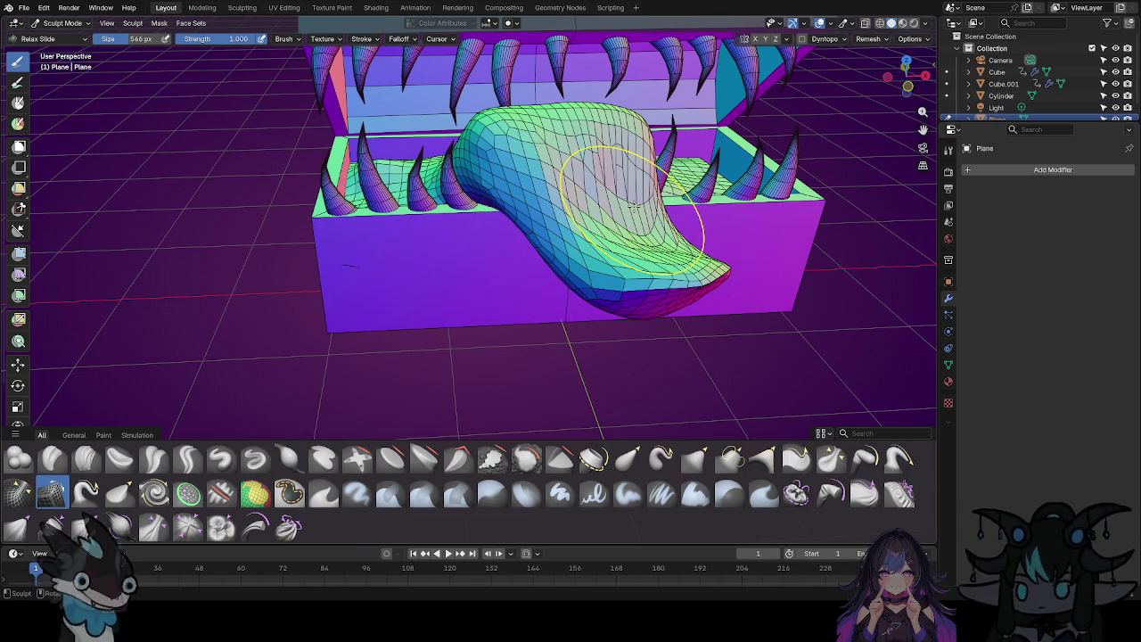
Relax Slide the tongue's top surface down toward its tip, ending on a front view.
mouse_move(603, 178)
middle_down()
mouse_move(532, 214)
mouse_move(626, 255)
mouse_move(602, 239)
middle_up()
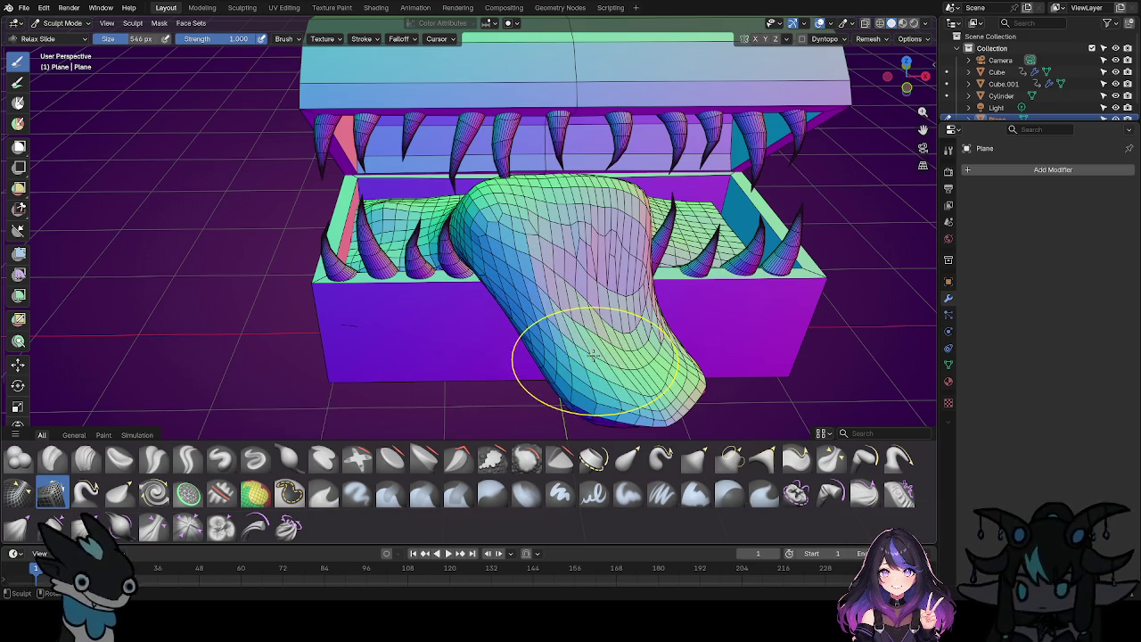
mouse_move(613, 318)
mouse_down()
mouse_move(620, 239)
mouse_move(591, 259)
mouse_up()
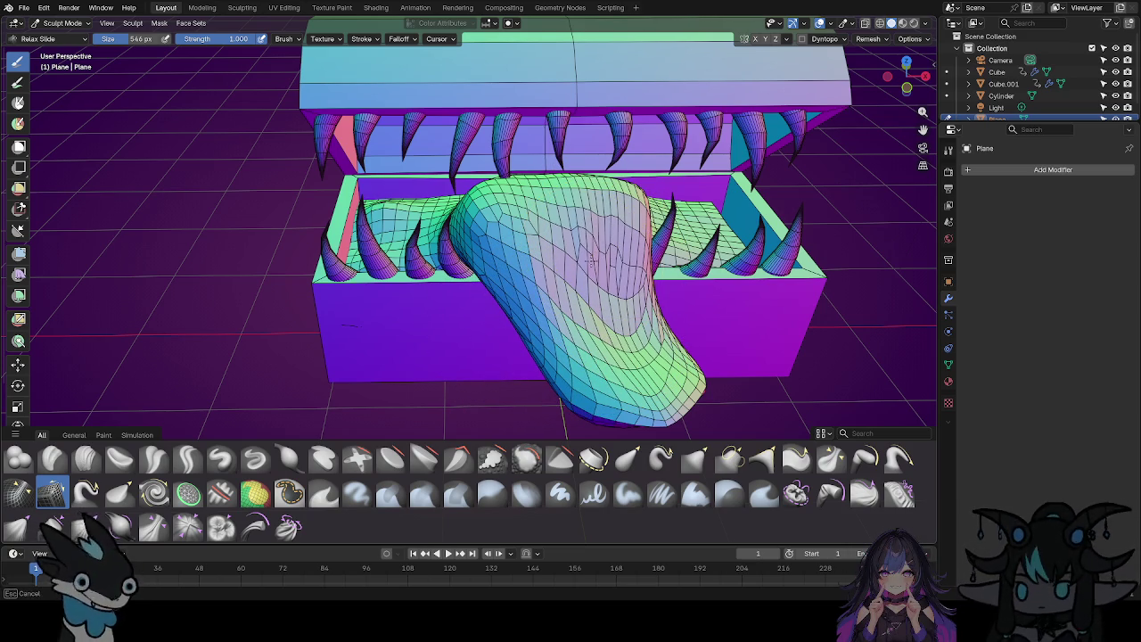
middle_drag(588, 258, 529, 275)
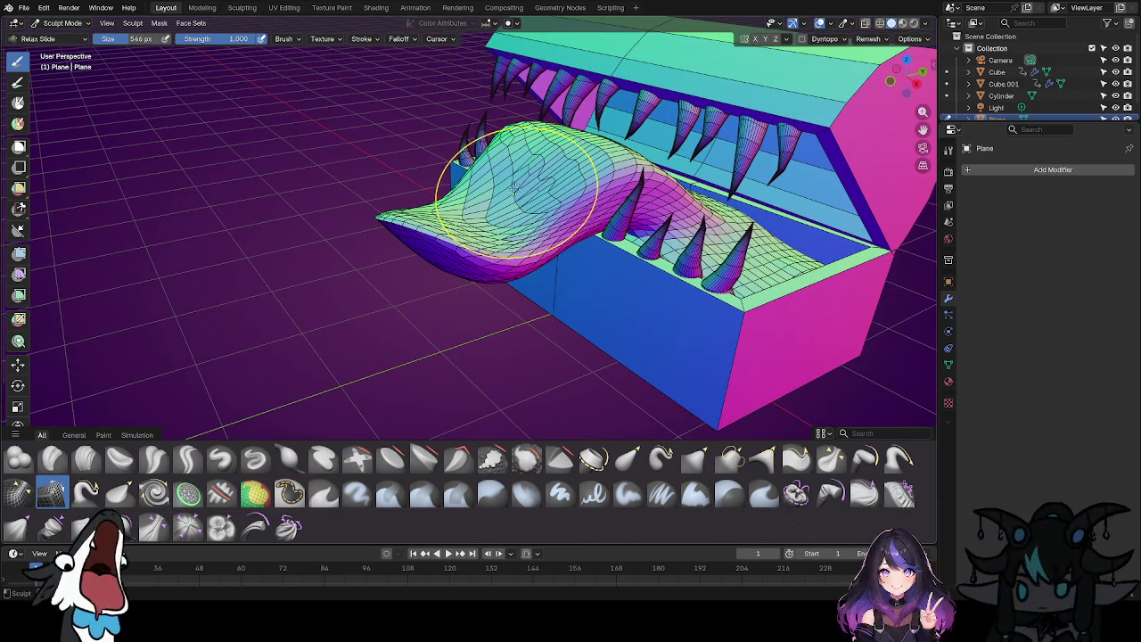
mouse_move(520, 192)
mouse_down()
mouse_move(570, 165)
mouse_move(518, 185)
mouse_up()
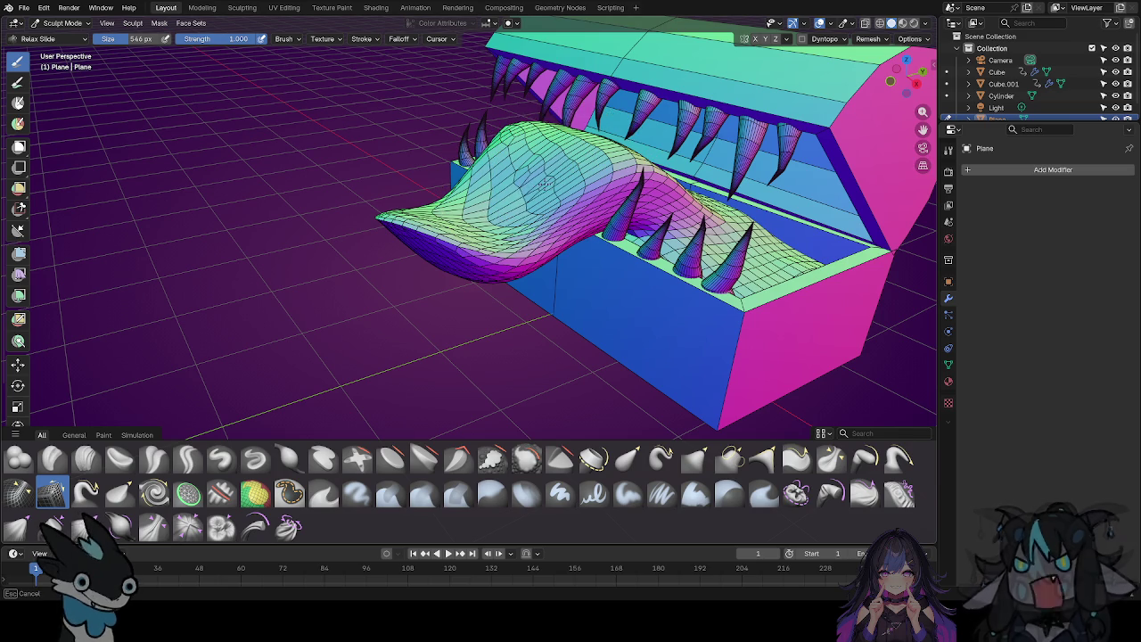
mouse_move(581, 153)
mouse_down()
mouse_move(510, 219)
mouse_move(484, 199)
mouse_move(515, 191)
mouse_move(504, 204)
mouse_up()
shift+middle_drag(382, 255, 604, 314)
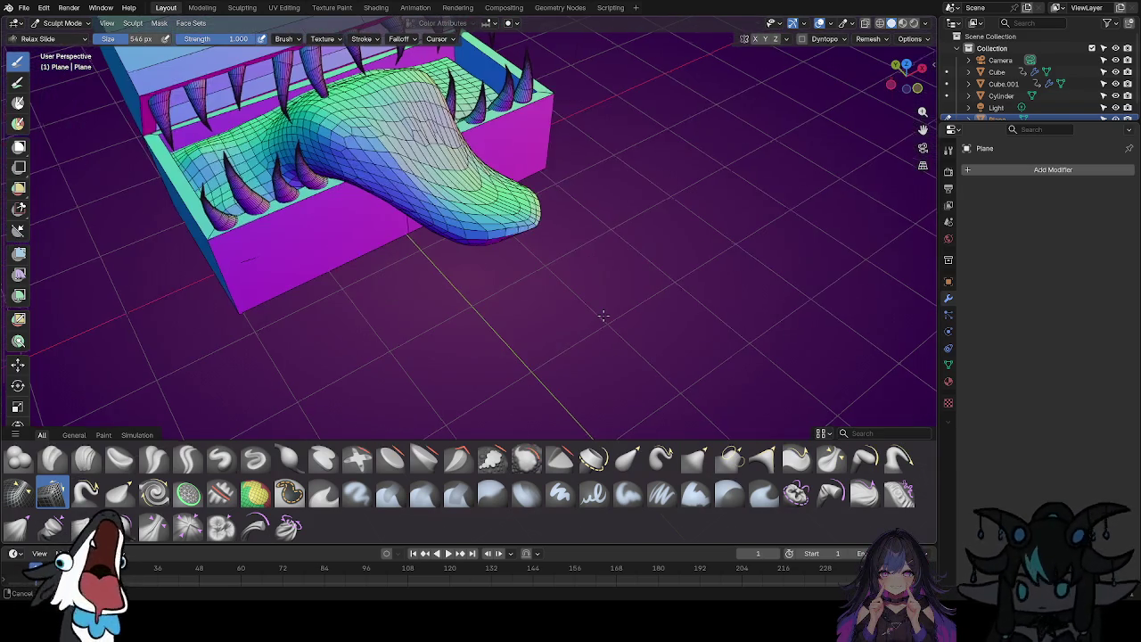
mouse_move(616, 214)
middle_down()
mouse_move(622, 300)
mouse_move(599, 295)
middle_up()
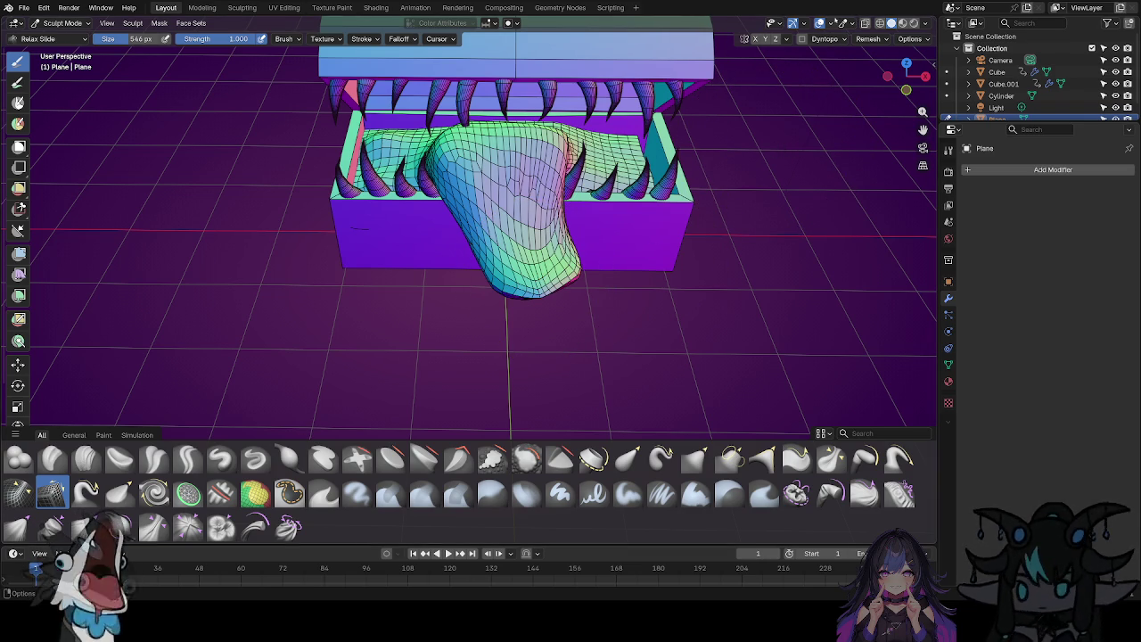
click(830, 24)
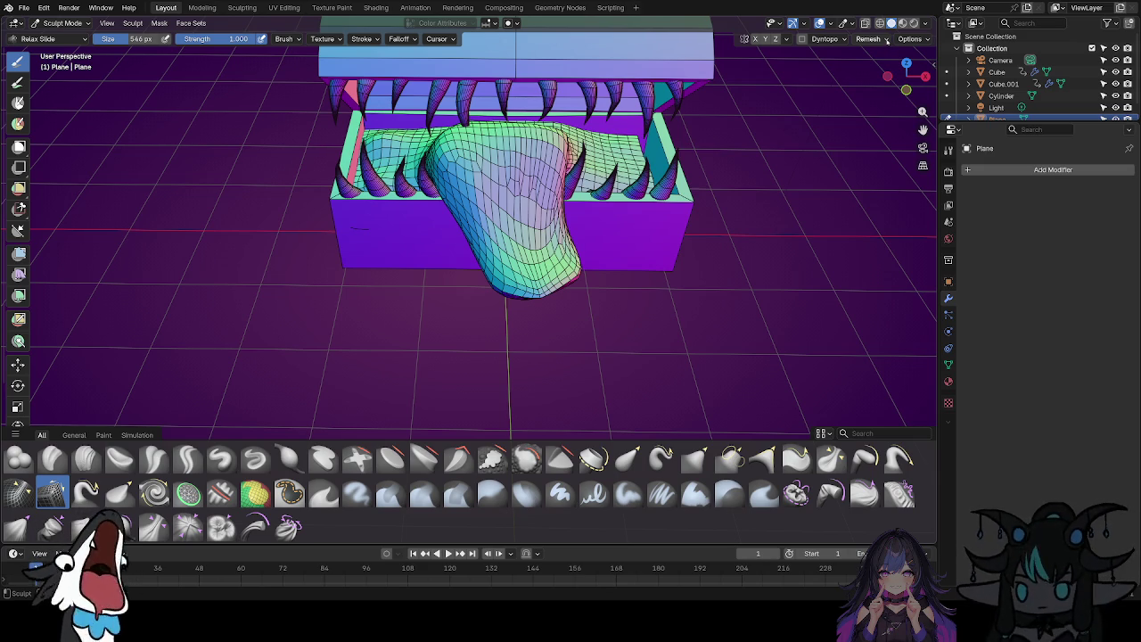
Set the Remesh voxel size to 0.001 m.
click(886, 41)
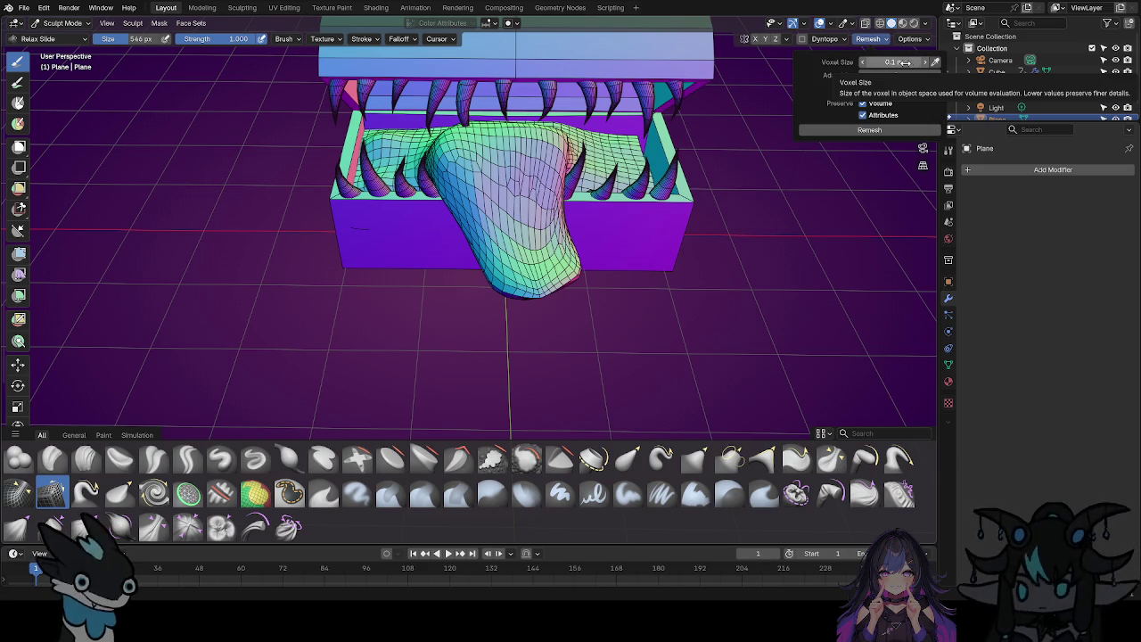
click(906, 62)
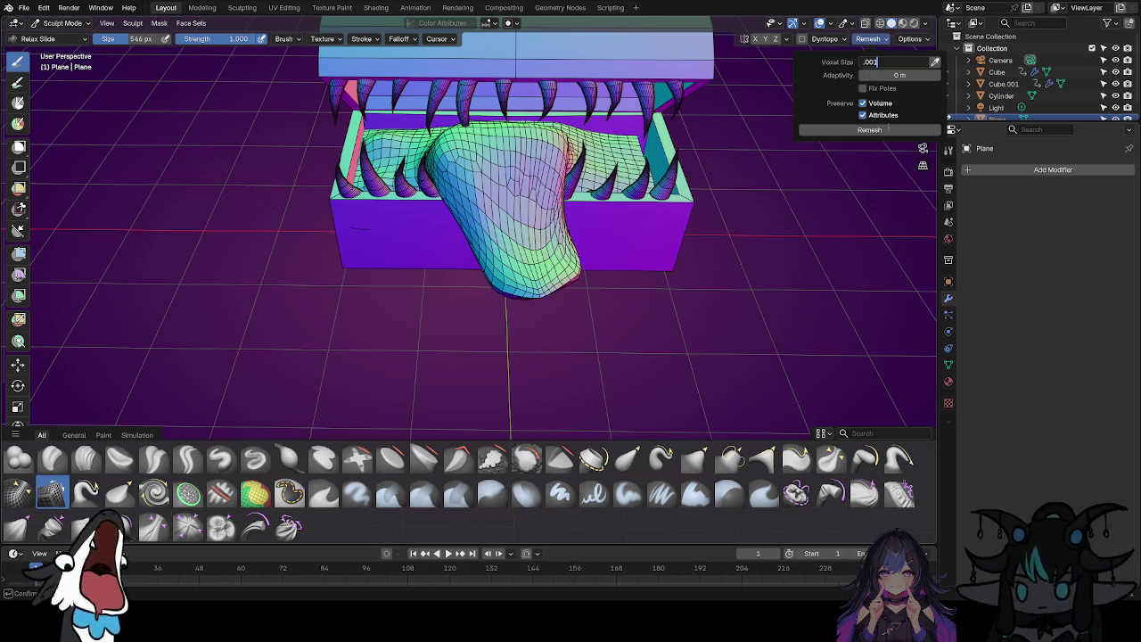
text(.002)
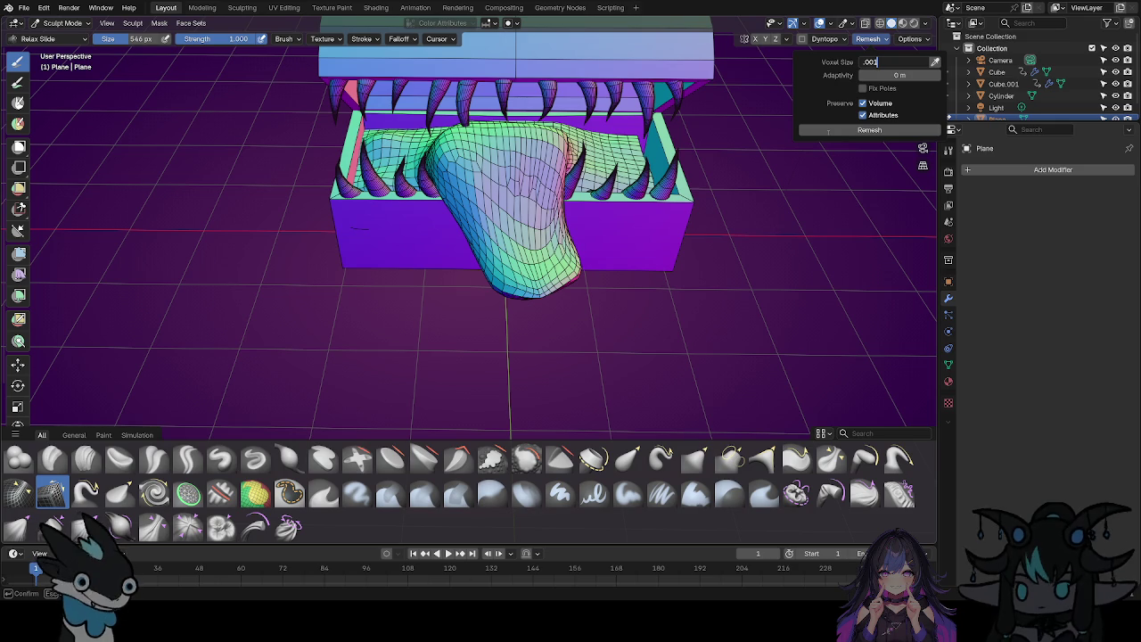
key(Return)
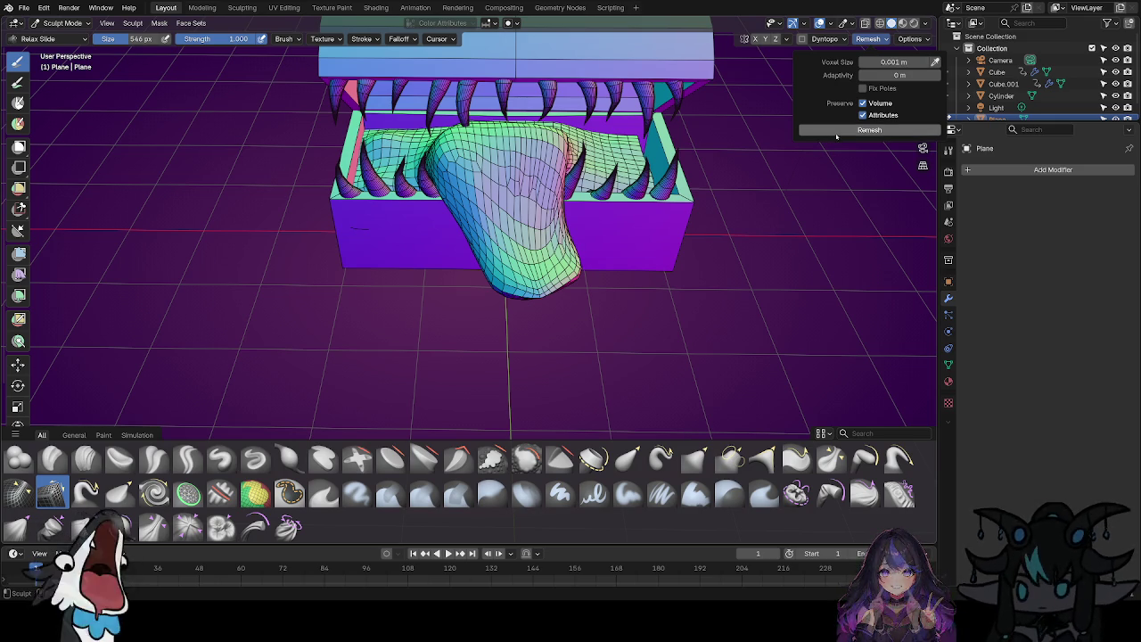